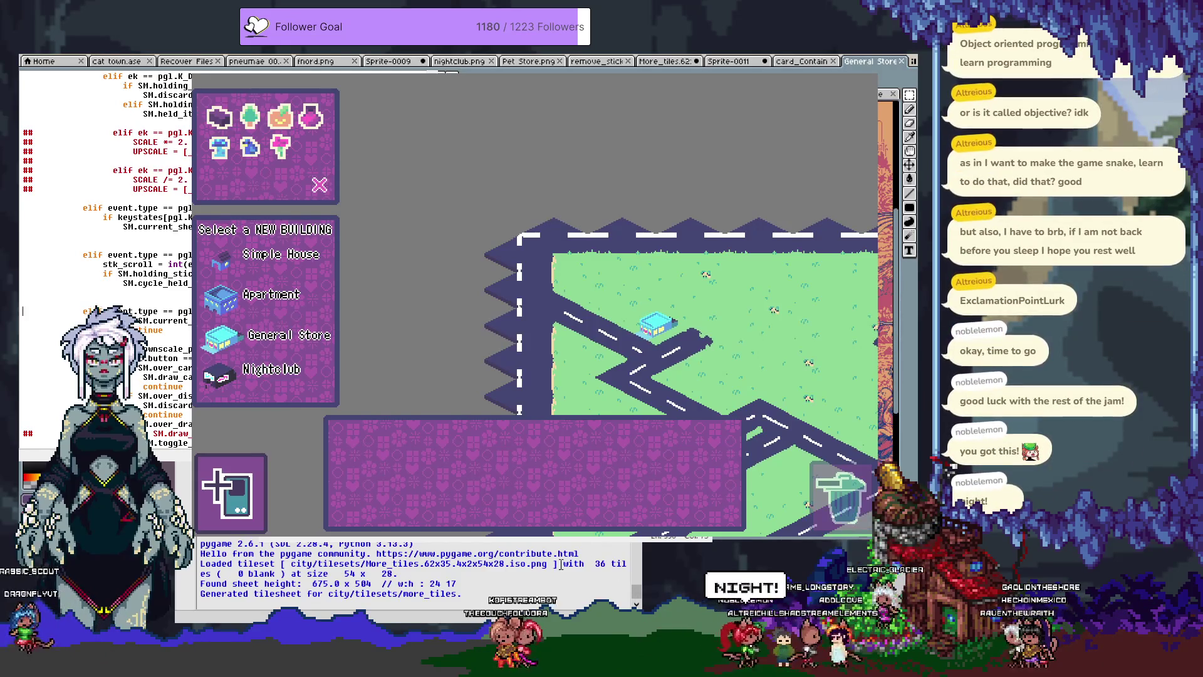
Add an SM.toggle_card_picker(False) call to the mouse-button-3 handler and rerun the game with F5.
{"action": "scroll", "coordinate": [107, 263], "scroll_direction": "down", "scroll_amount": 3}
{"action": "scroll", "coordinate": [107, 263], "scroll_direction": "down", "scroll_amount": 5}
{"action": "scroll", "coordinate": [107, 263], "scroll_direction": "down", "scroll_amount": 5}
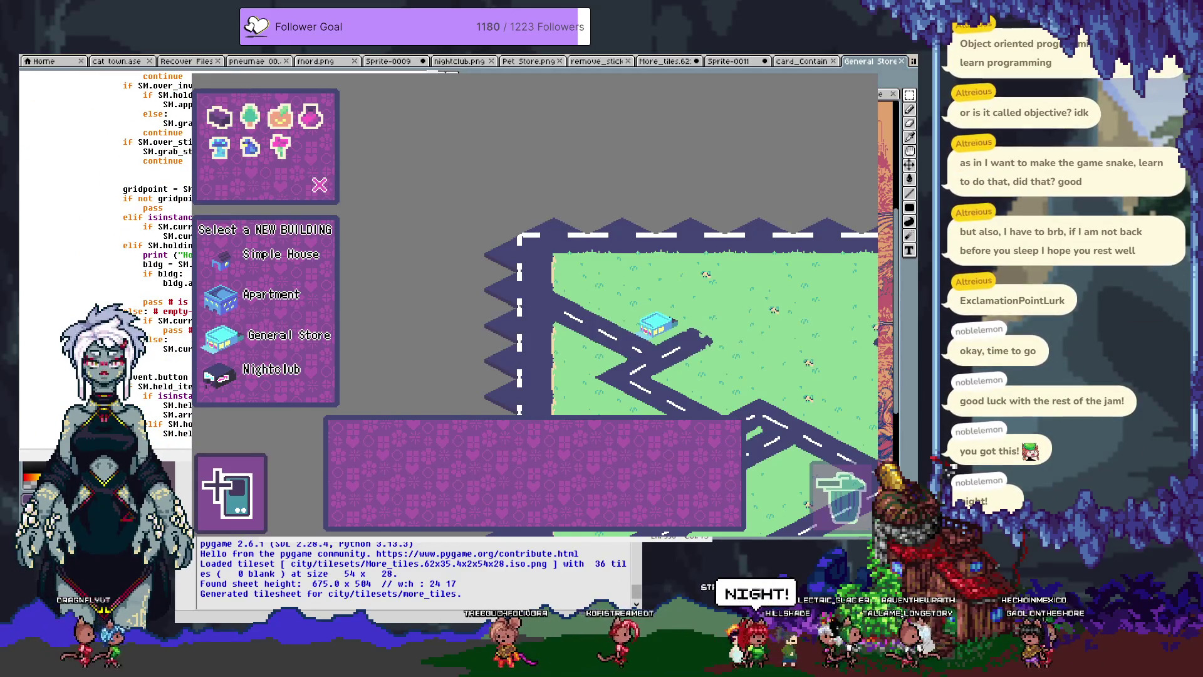
{"action": "scroll", "coordinate": [157, 263], "scroll_direction": "down", "scroll_amount": 3}
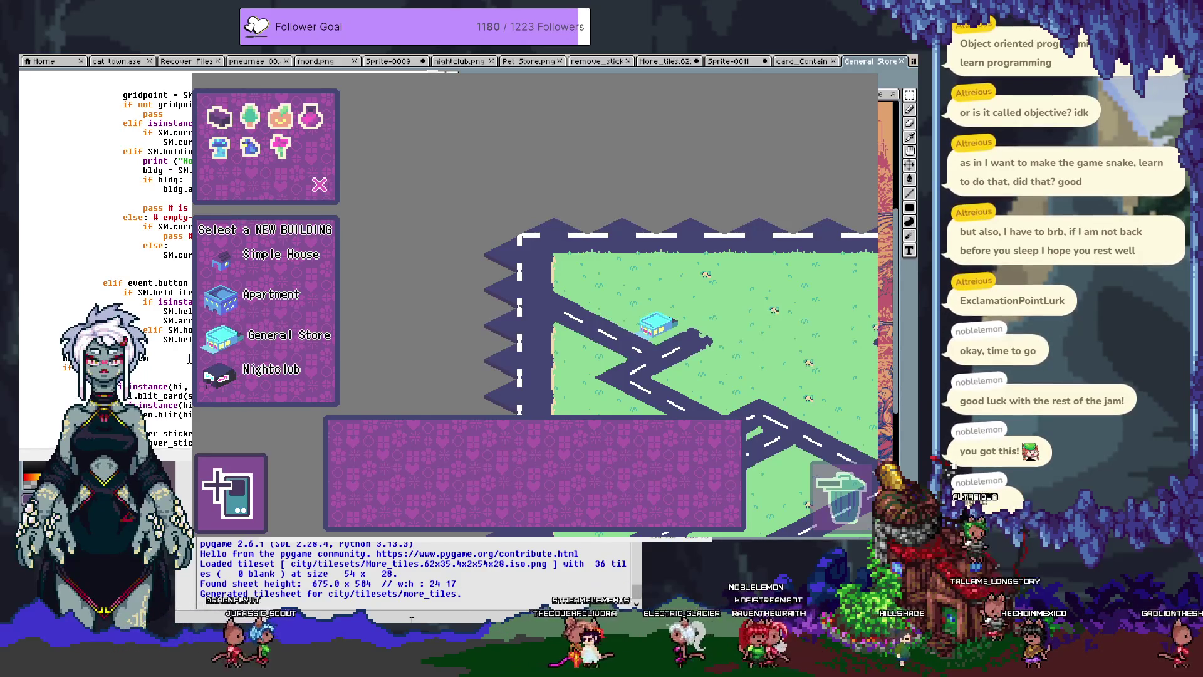
{"action": "key", "text": "Return"}
{"action": "type", "text": "SM.toggle_card"}
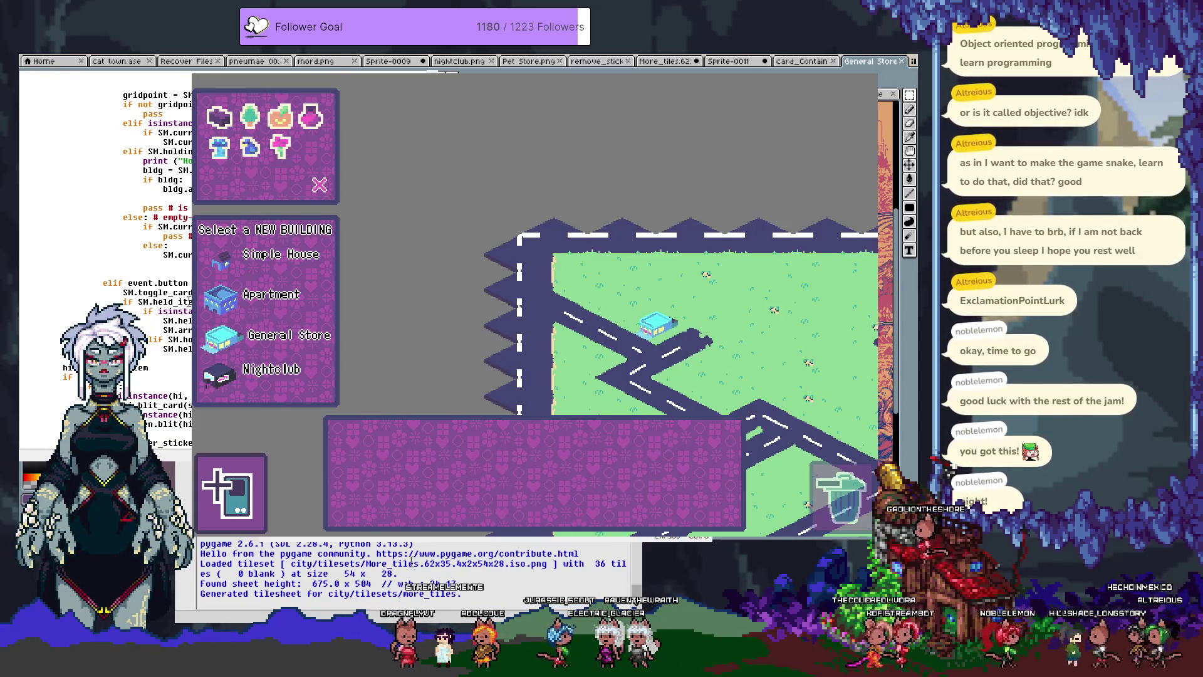
{"action": "key", "text": "Return"}
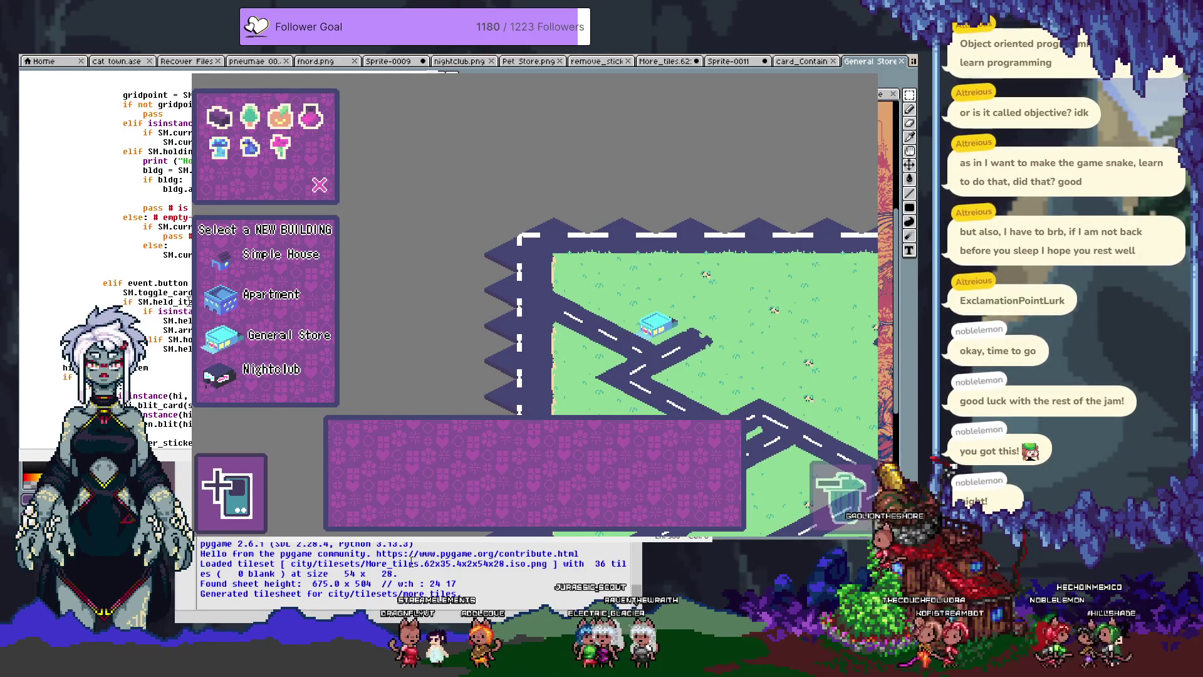
{"action": "key", "text": "F5"}
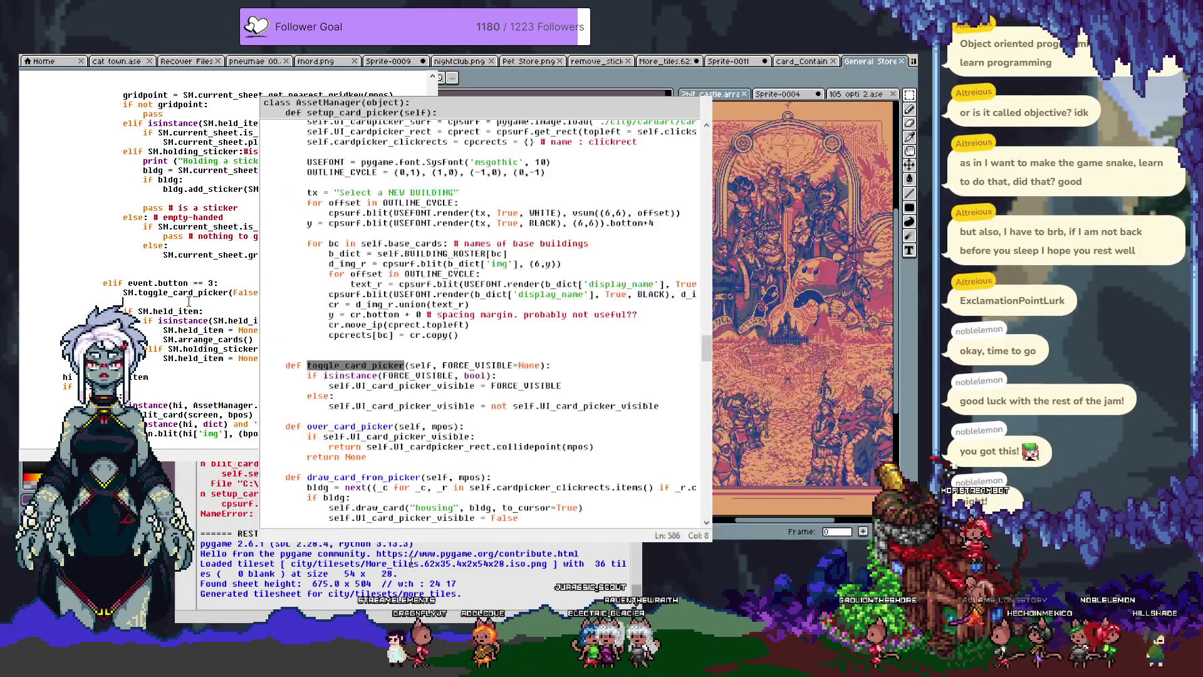
{"action": "left_click", "coordinate": [438, 347]}
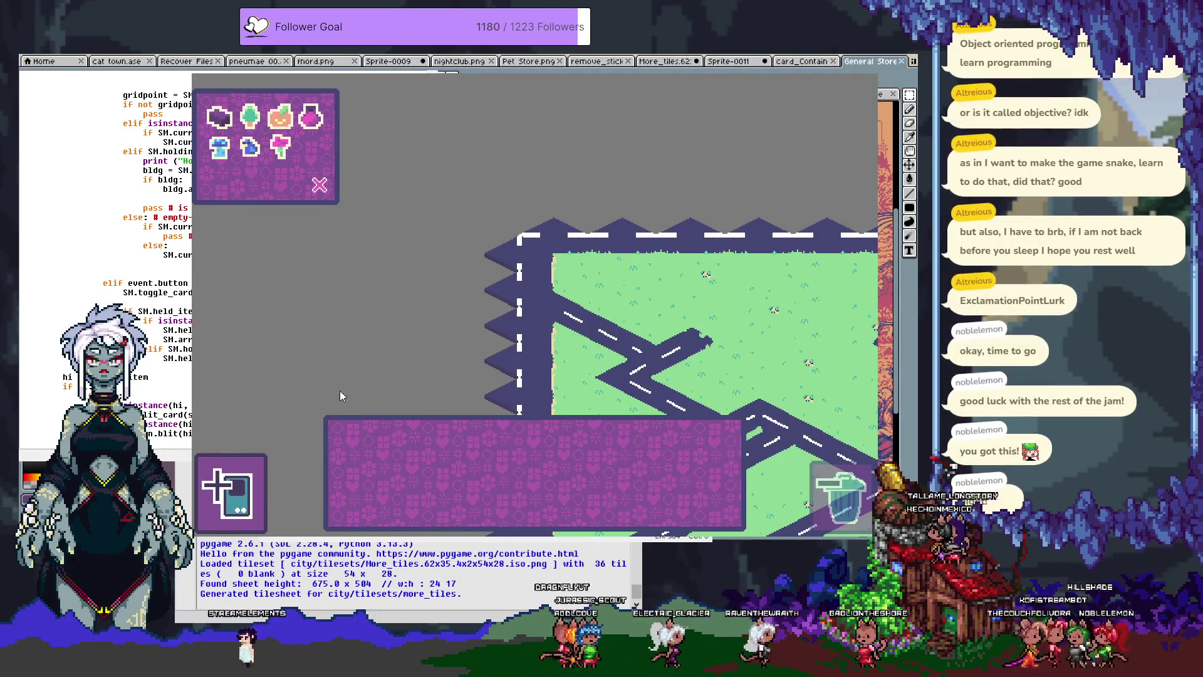
Add a General Store card to the hand from the building menu and close the menu.
{"action": "left_click", "coordinate": [231, 508]}
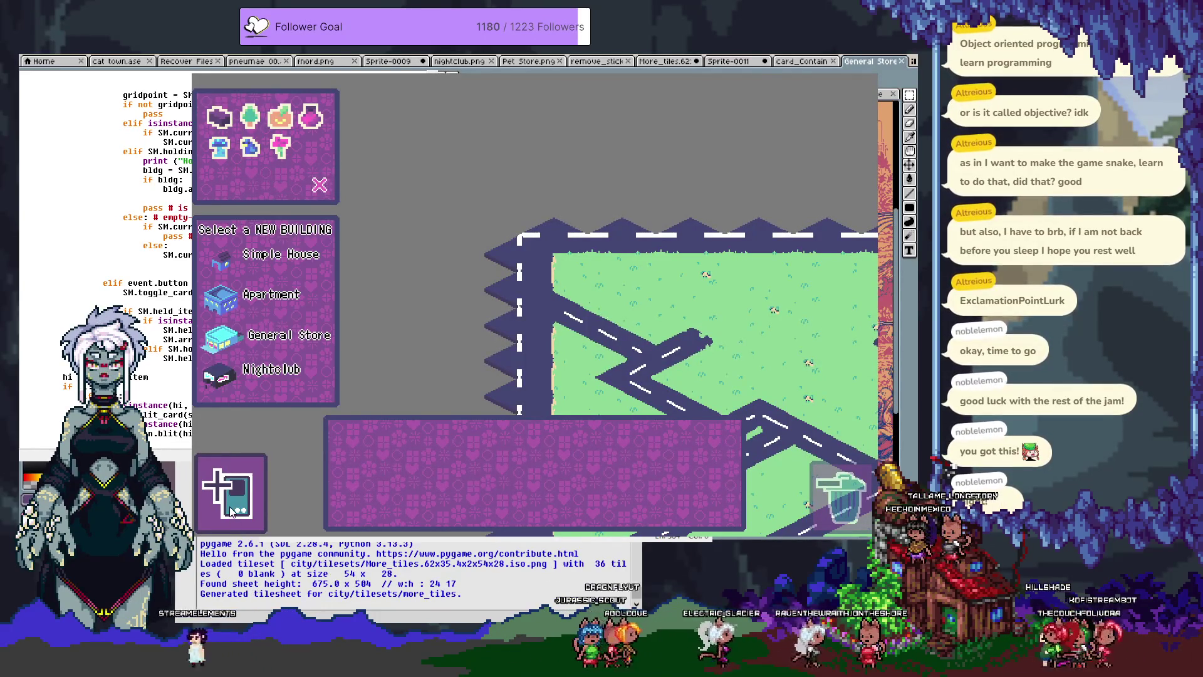
{"action": "left_click", "coordinate": [289, 336]}
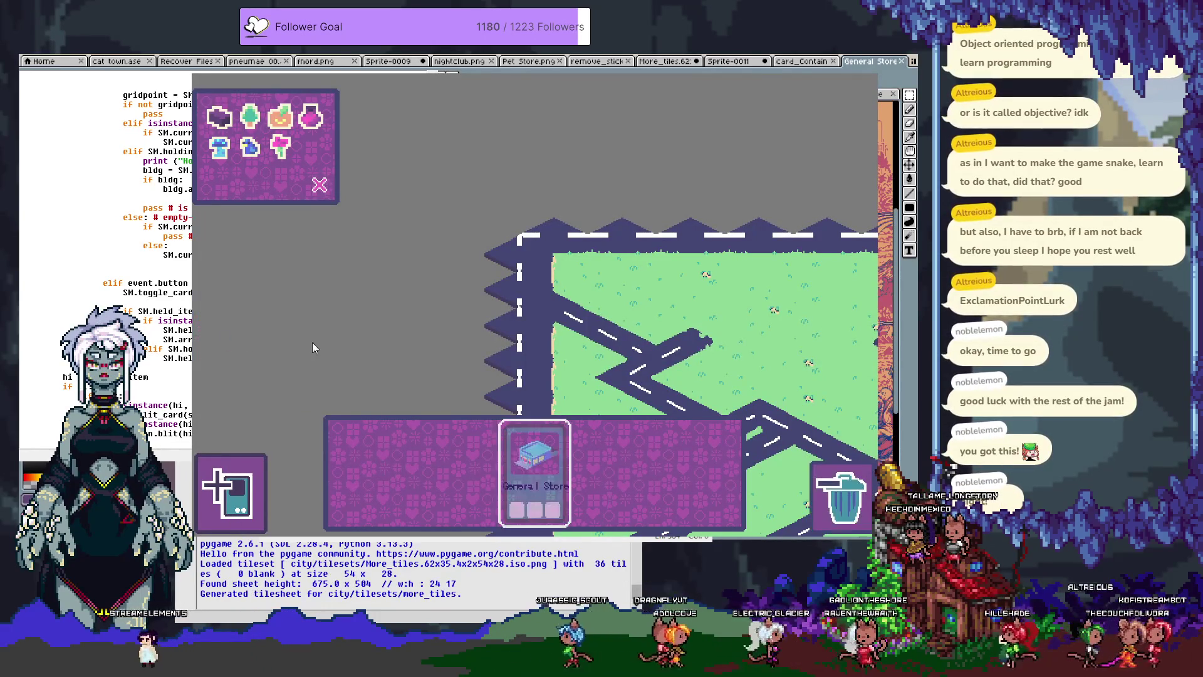
{"action": "left_click", "coordinate": [418, 357]}
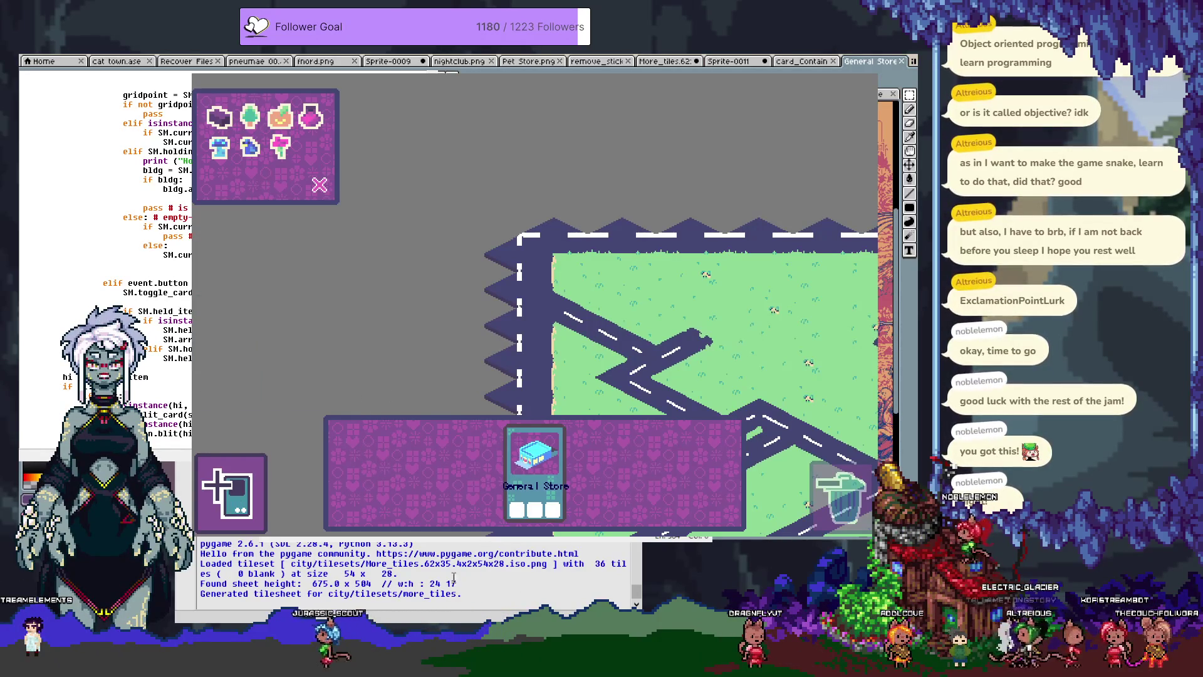
{"action": "scroll", "coordinate": [106, 251], "scroll_direction": "up", "scroll_amount": 2}
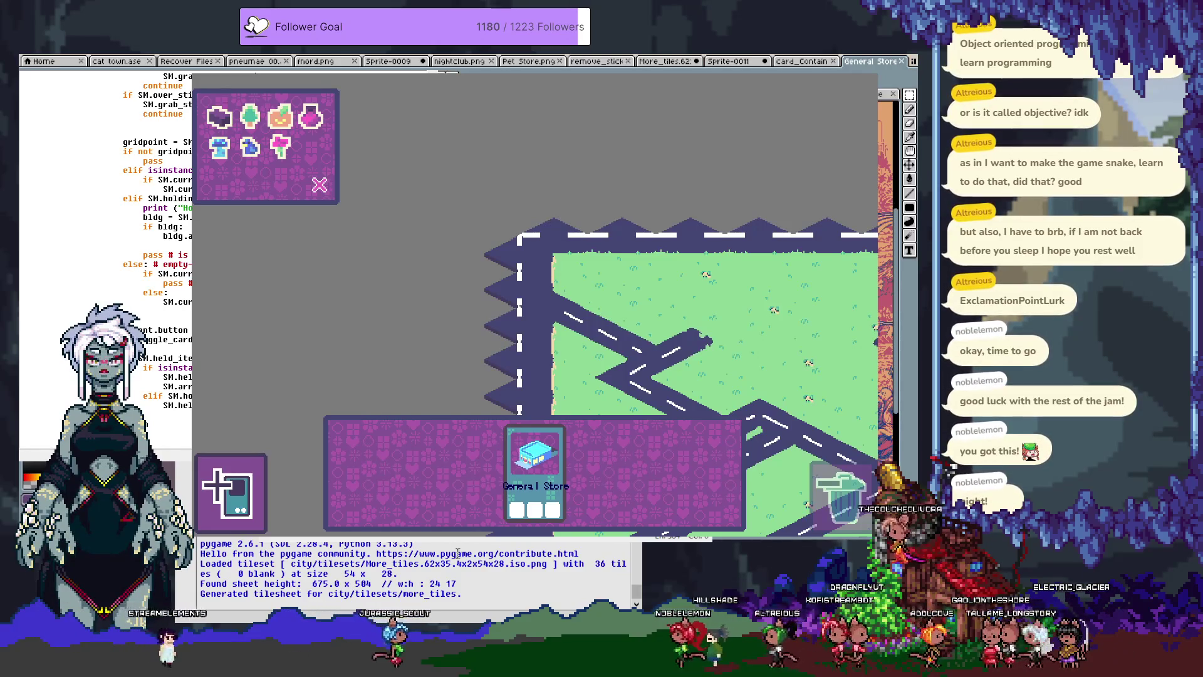
{"action": "scroll", "coordinate": [105, 260], "scroll_direction": "up", "scroll_amount": 5}
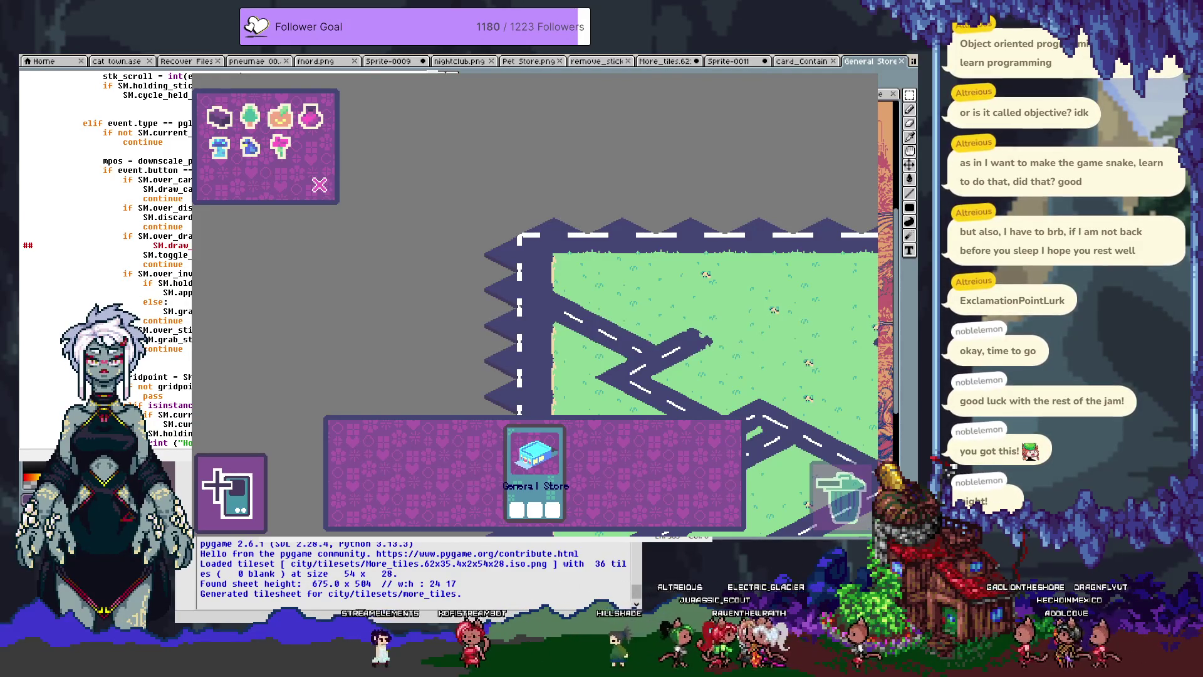
Restart the game and take a General Store card from the building menu again.
{"action": "key", "text": "F5"}
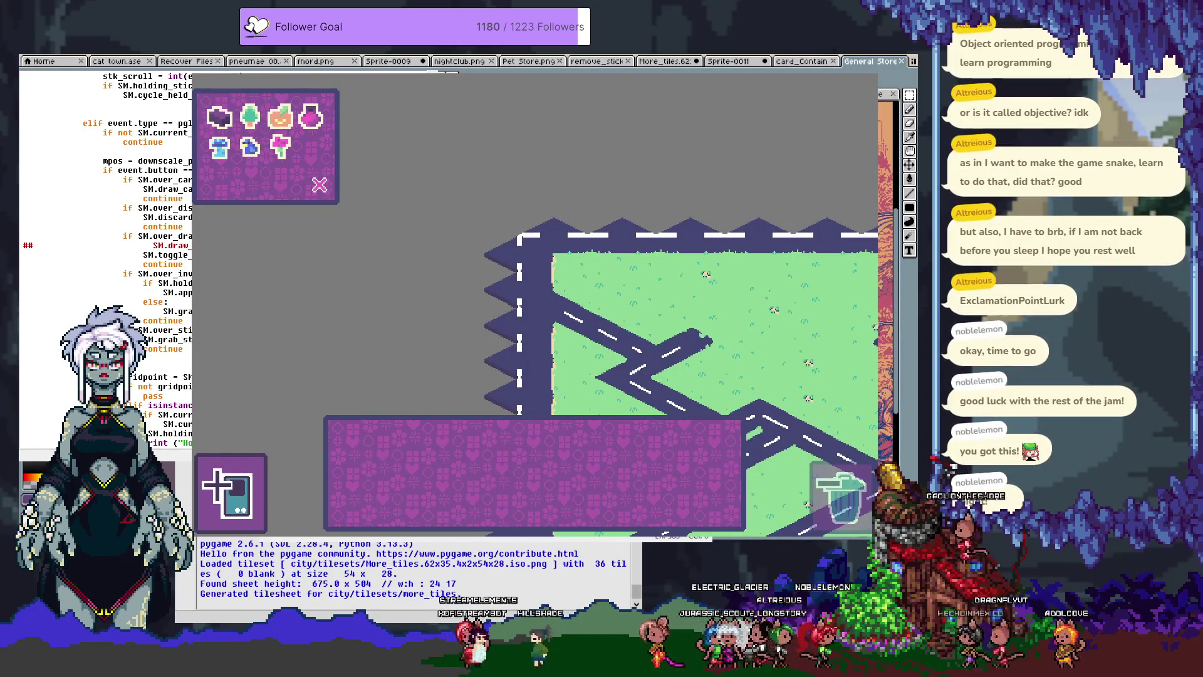
{"action": "left_click", "coordinate": [236, 494]}
{"action": "left_click", "coordinate": [221, 341]}
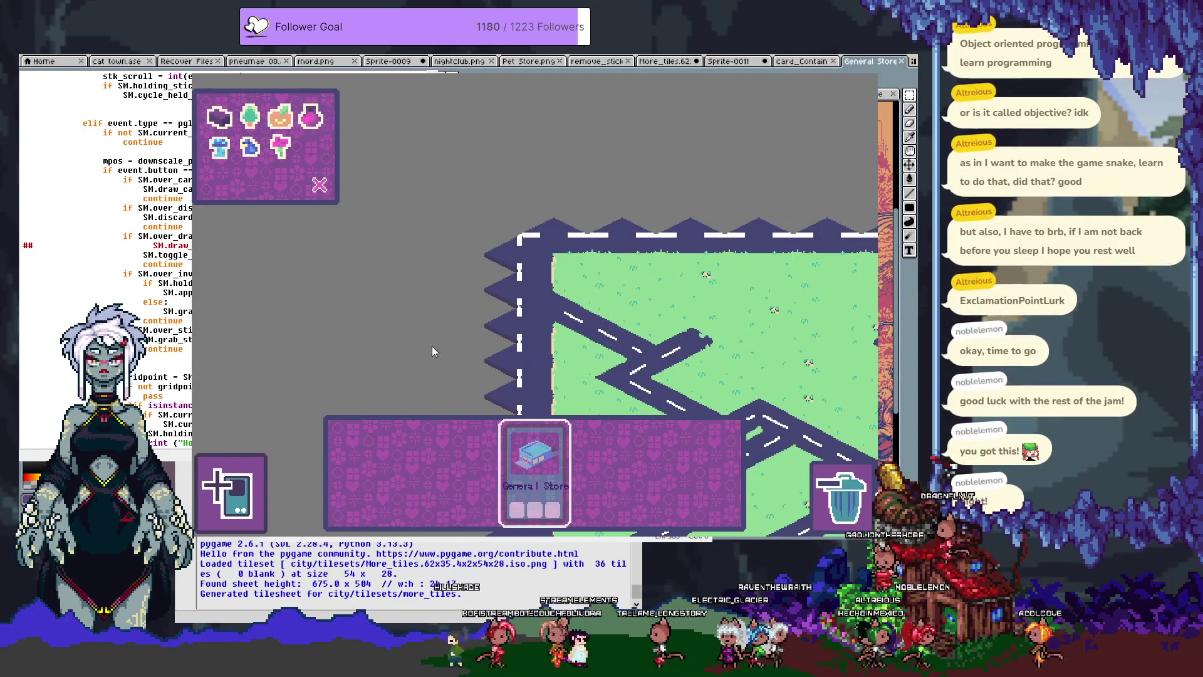
{"action": "left_click", "coordinate": [533, 482]}
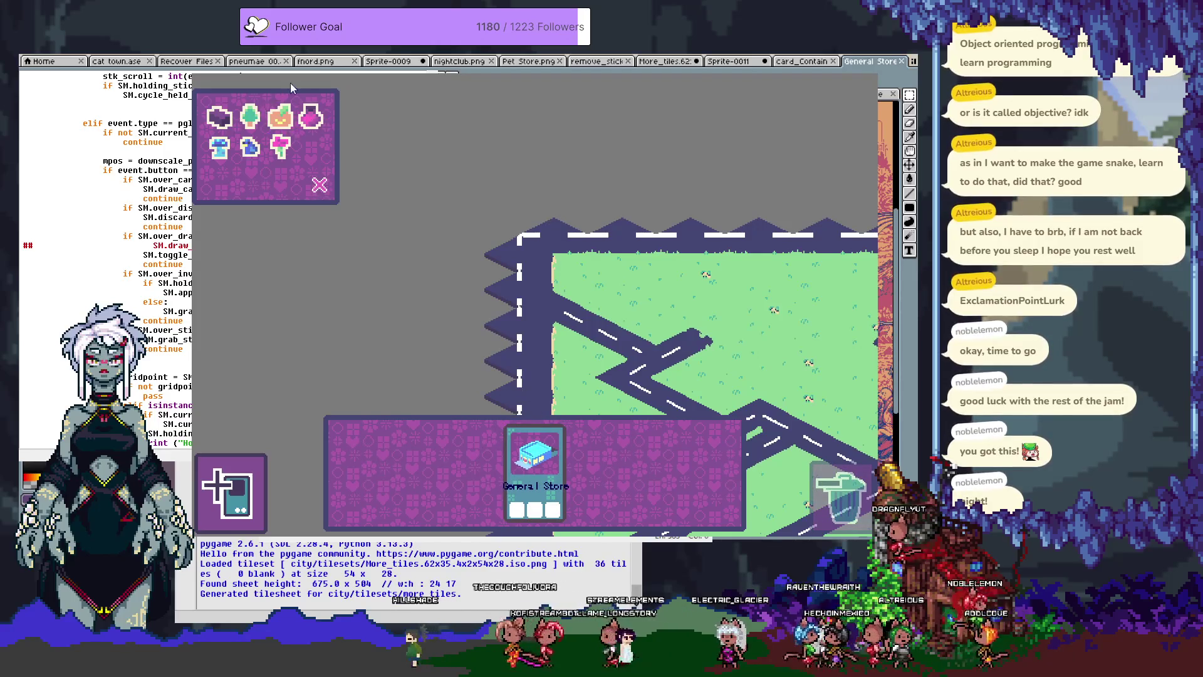
Try the potion sticker on the General Store card, then restart the game.
{"action": "left_click", "coordinate": [311, 117]}
{"action": "left_click", "coordinate": [556, 456]}
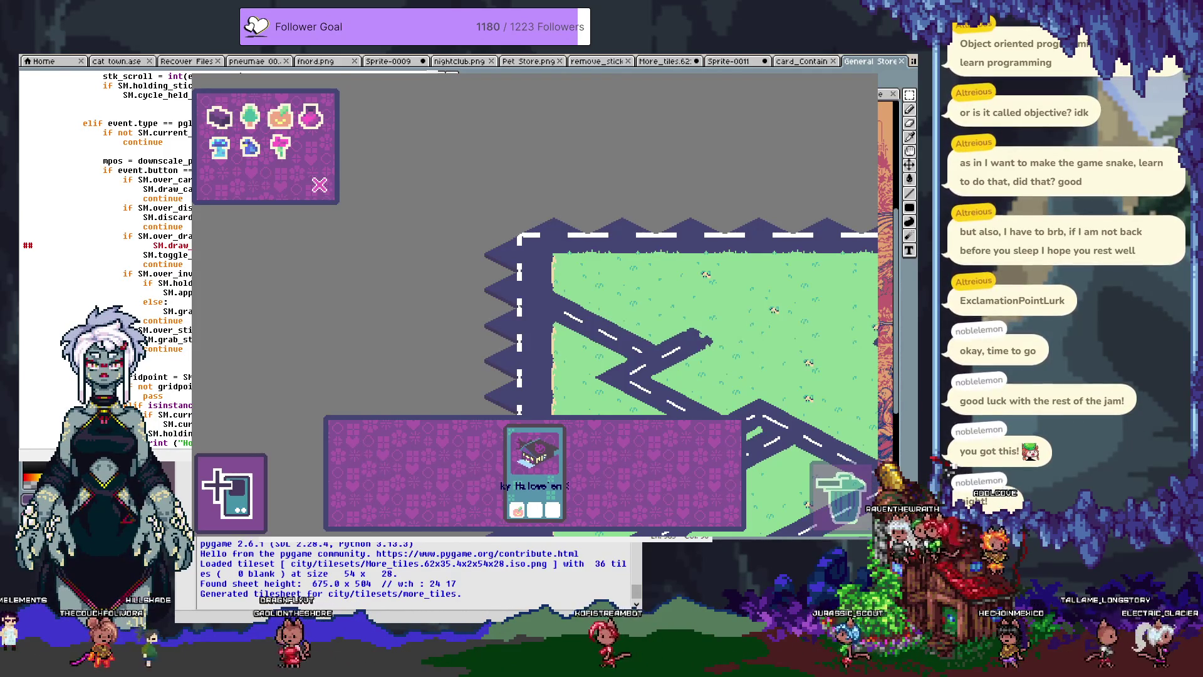
{"action": "key", "text": "F5"}
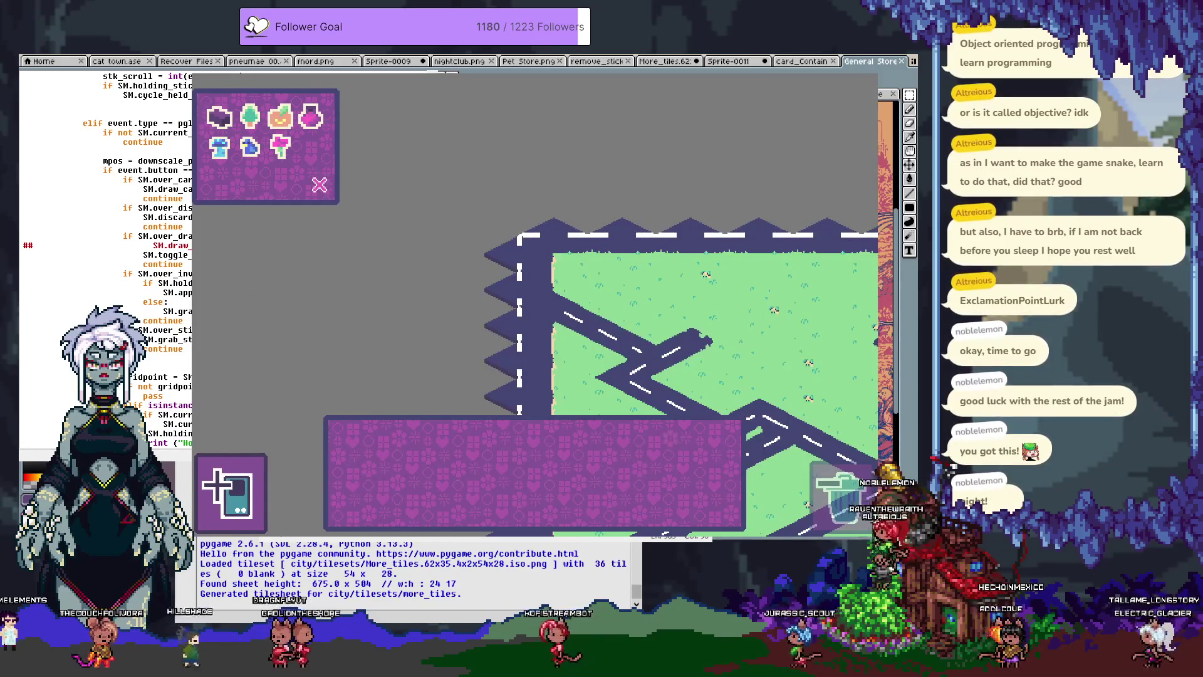
Draw a General Store card and add potion then dark stickers, turning it into an Improvement.
{"action": "left_click", "coordinate": [231, 339]}
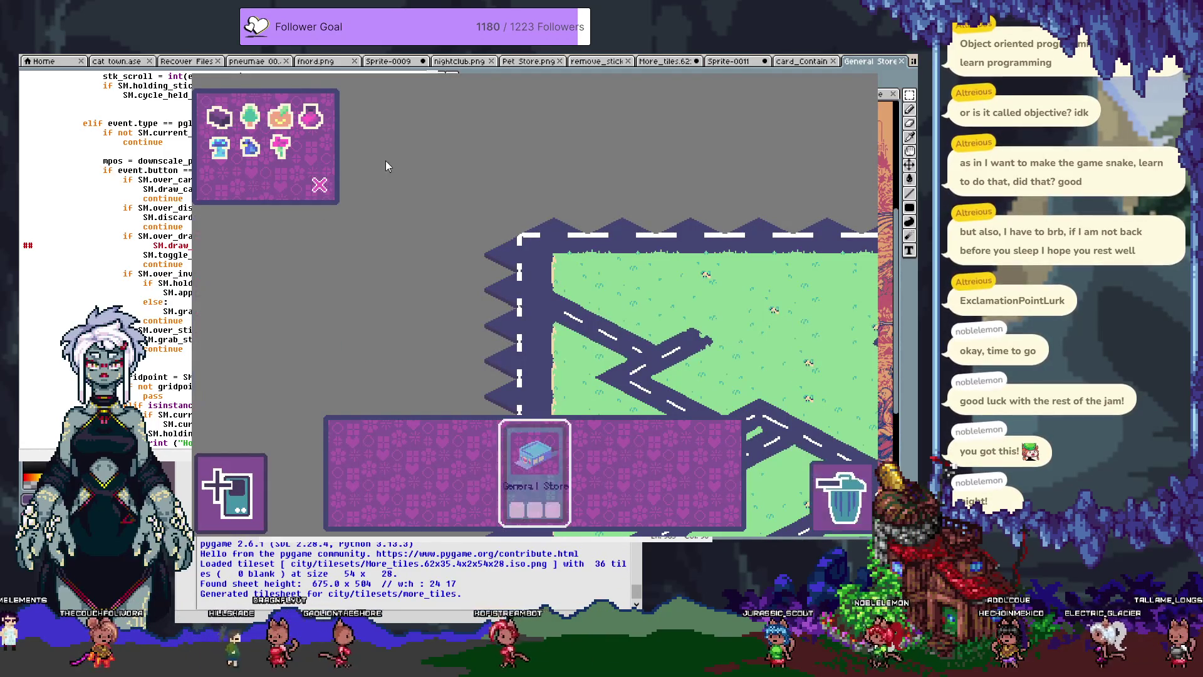
{"action": "left_click", "coordinate": [551, 496]}
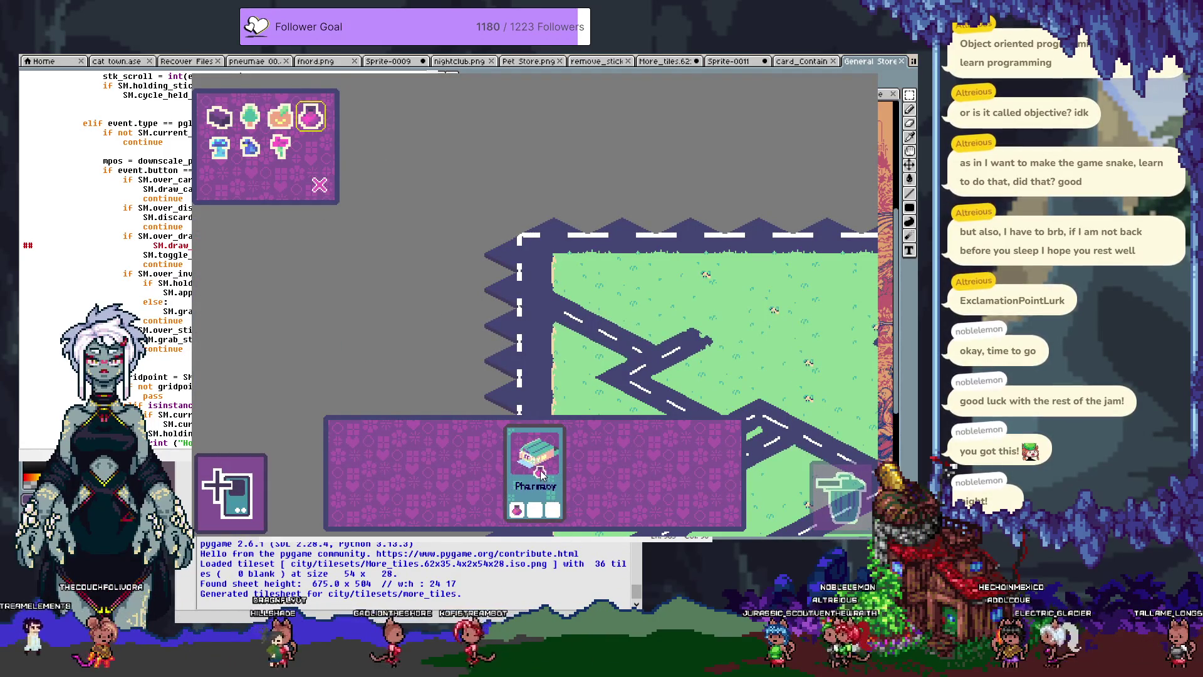
{"action": "left_click", "coordinate": [219, 116]}
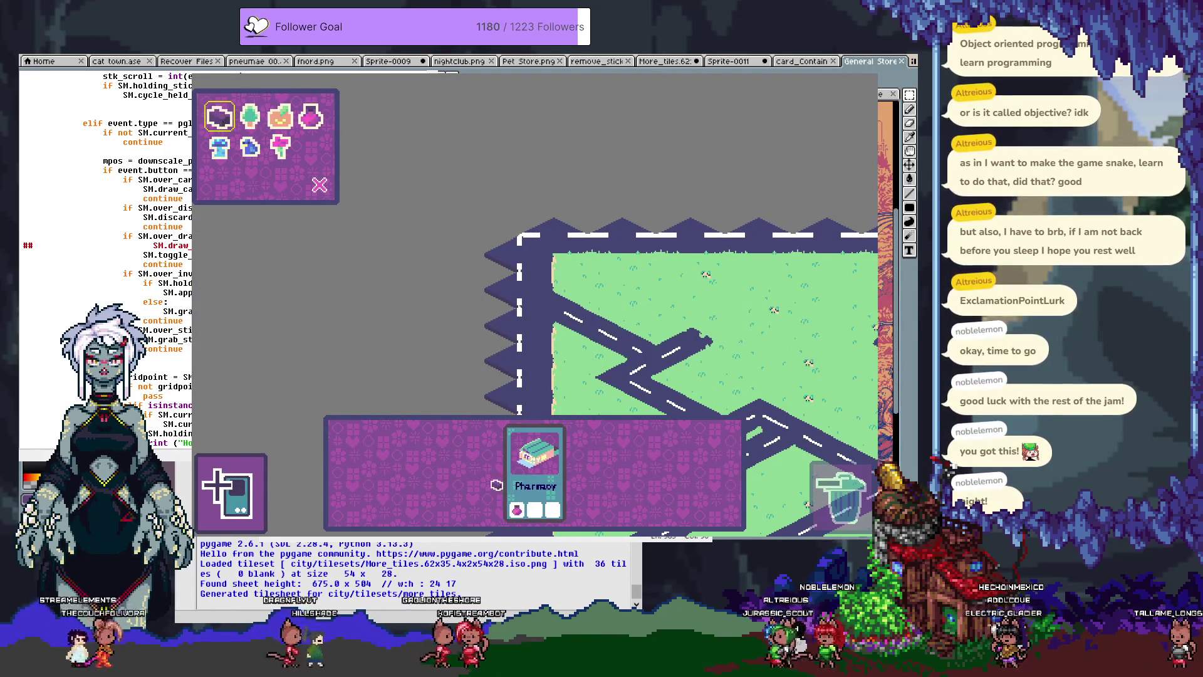
{"action": "left_click", "coordinate": [536, 471]}
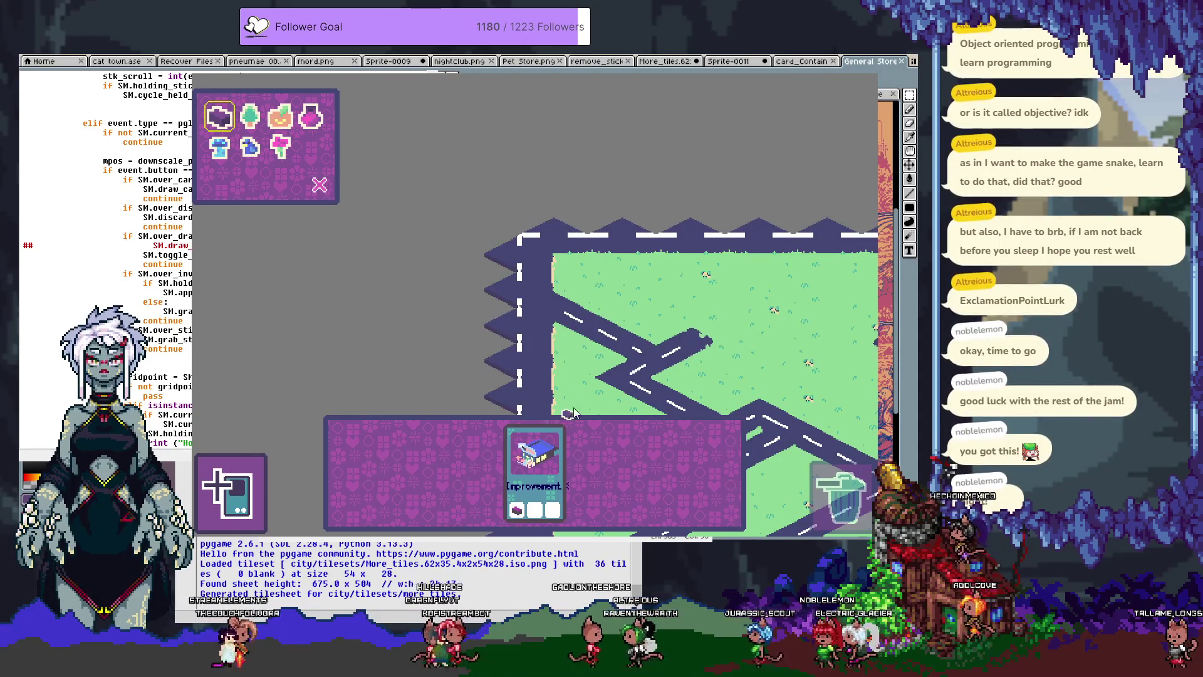
Build the Improvement beside the road, lift it back up and set it down again.
{"action": "left_click", "coordinate": [546, 470]}
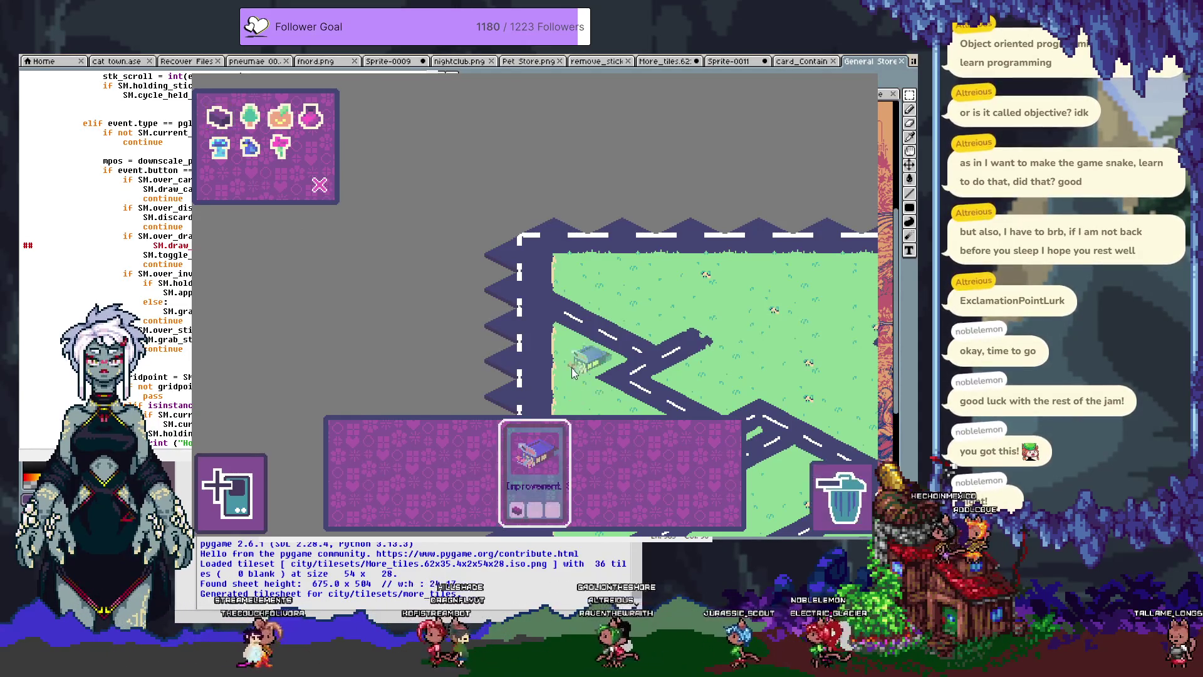
{"action": "left_click", "coordinate": [623, 312]}
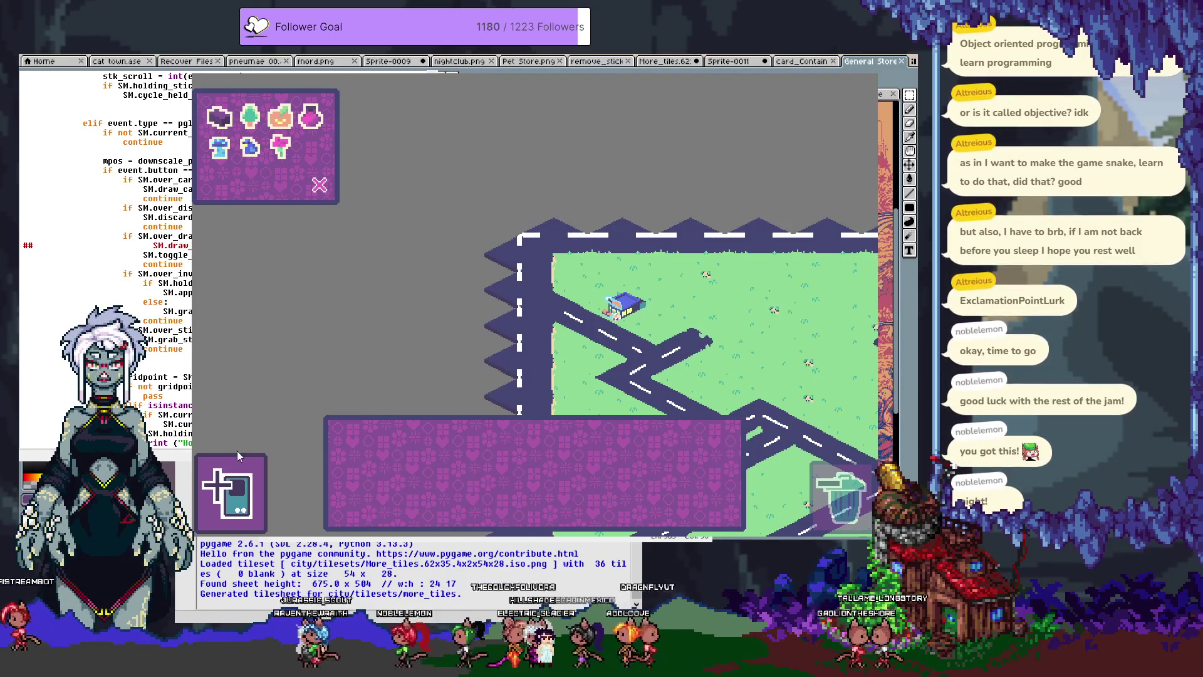
{"action": "left_click", "coordinate": [614, 315]}
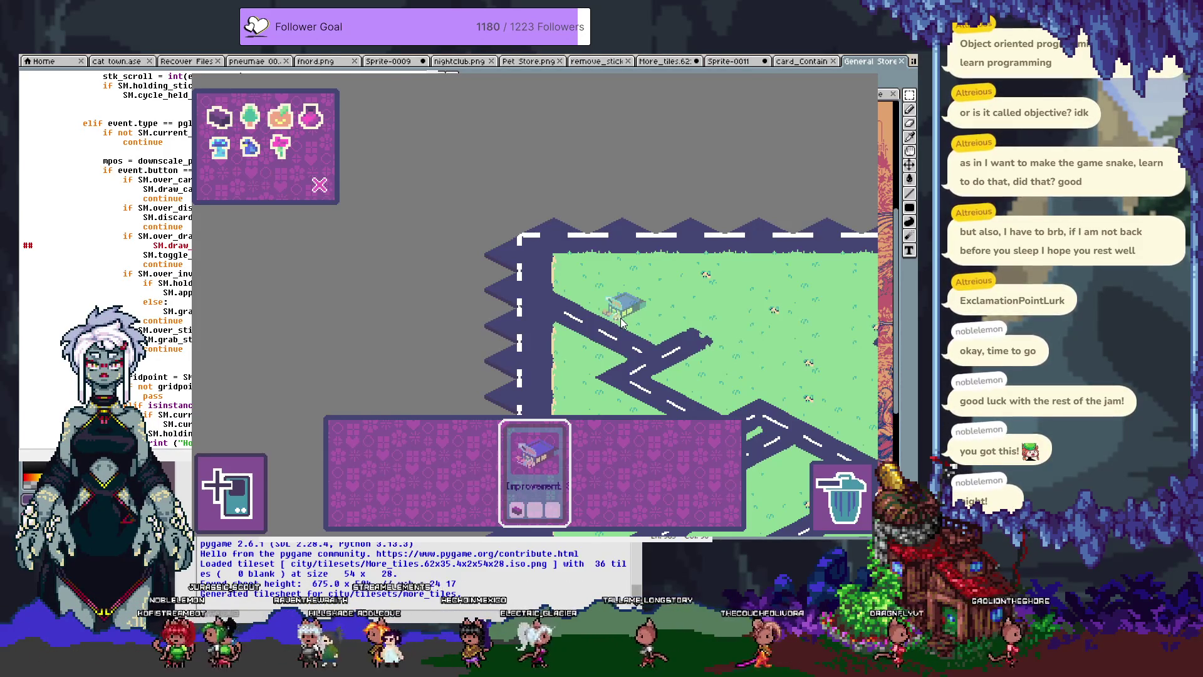
{"action": "left_click", "coordinate": [621, 322]}
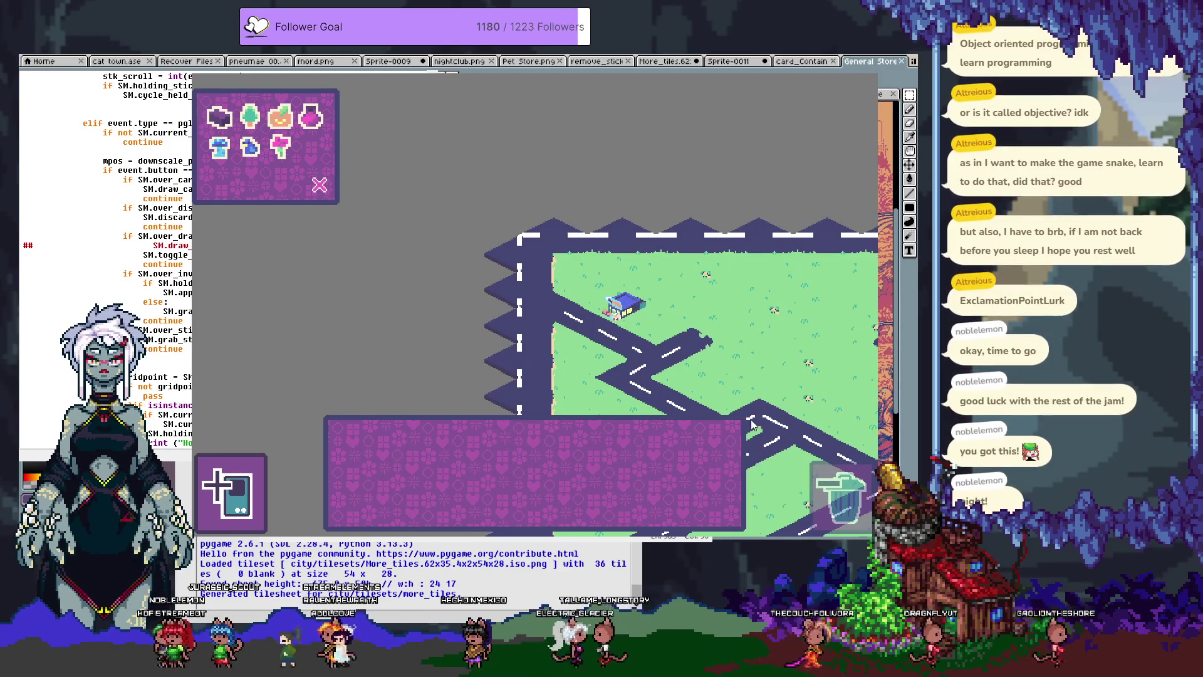
{"action": "left_click_drag", "start_coordinate": [779, 411], "coordinate": [604, 185]}
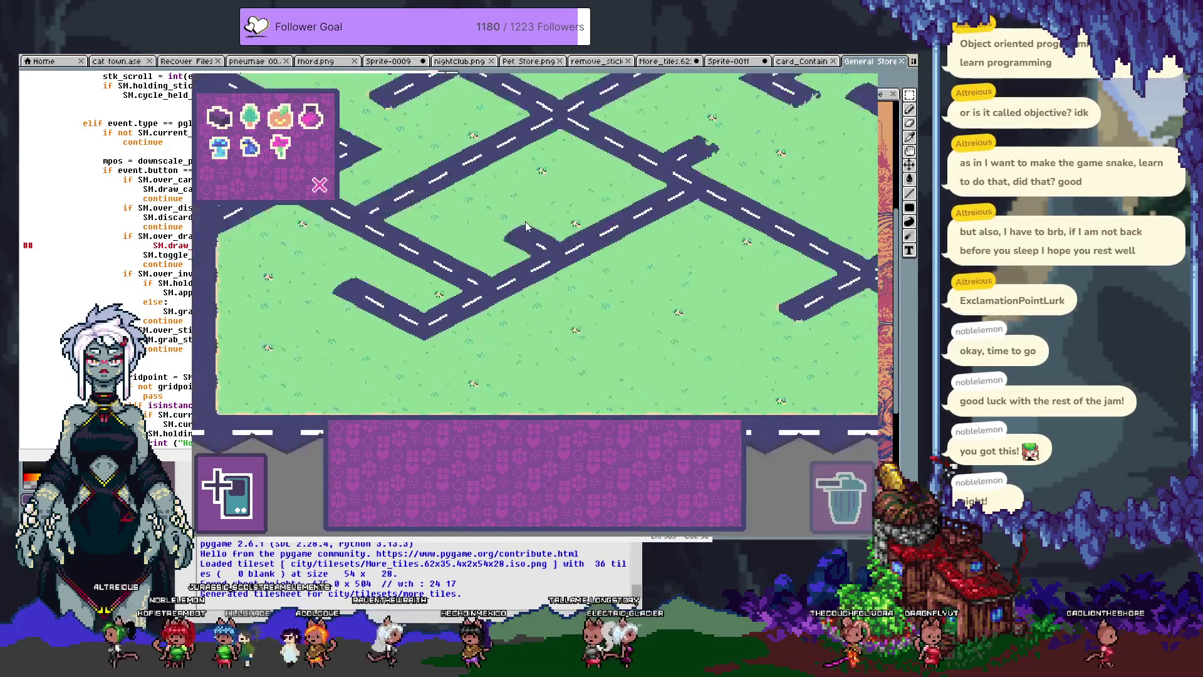
Pan further across the city map, then quit the game with Escape to return to IDLE.
{"action": "mouse_move", "coordinate": [795, 435]}
{"action": "left_mouse_down"}
{"action": "mouse_move", "coordinate": [424, 188]}
{"action": "mouse_move", "coordinate": [526, 253]}
{"action": "left_mouse_up"}
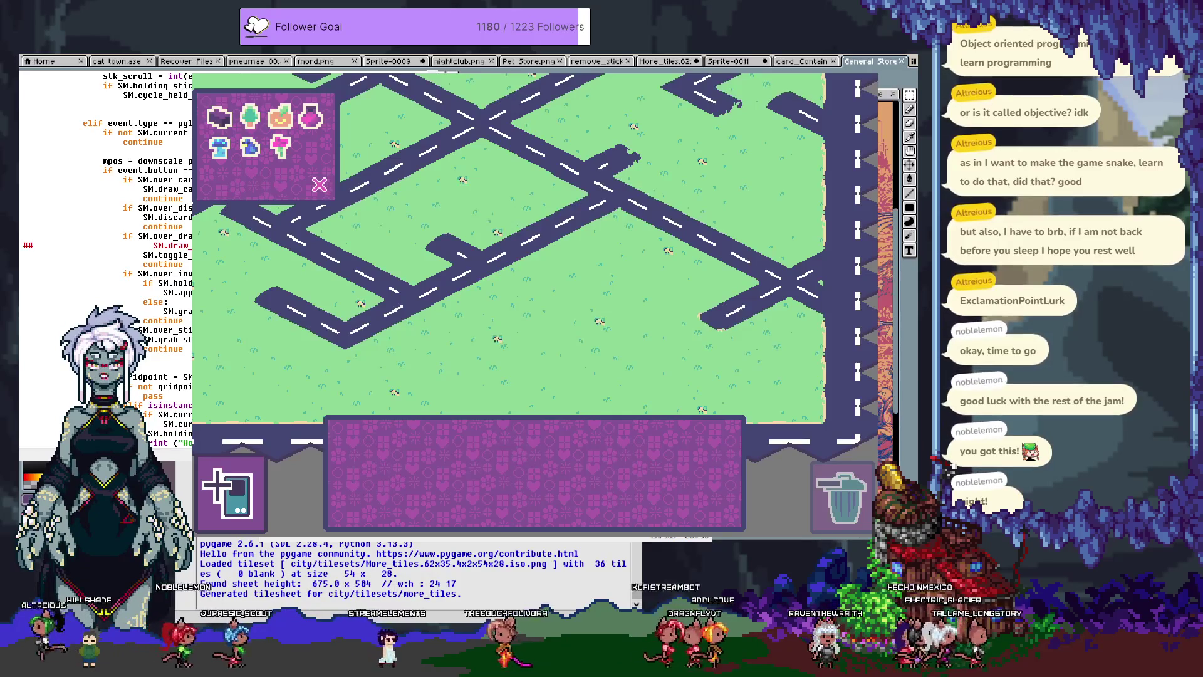
{"action": "key", "text": "Escape"}
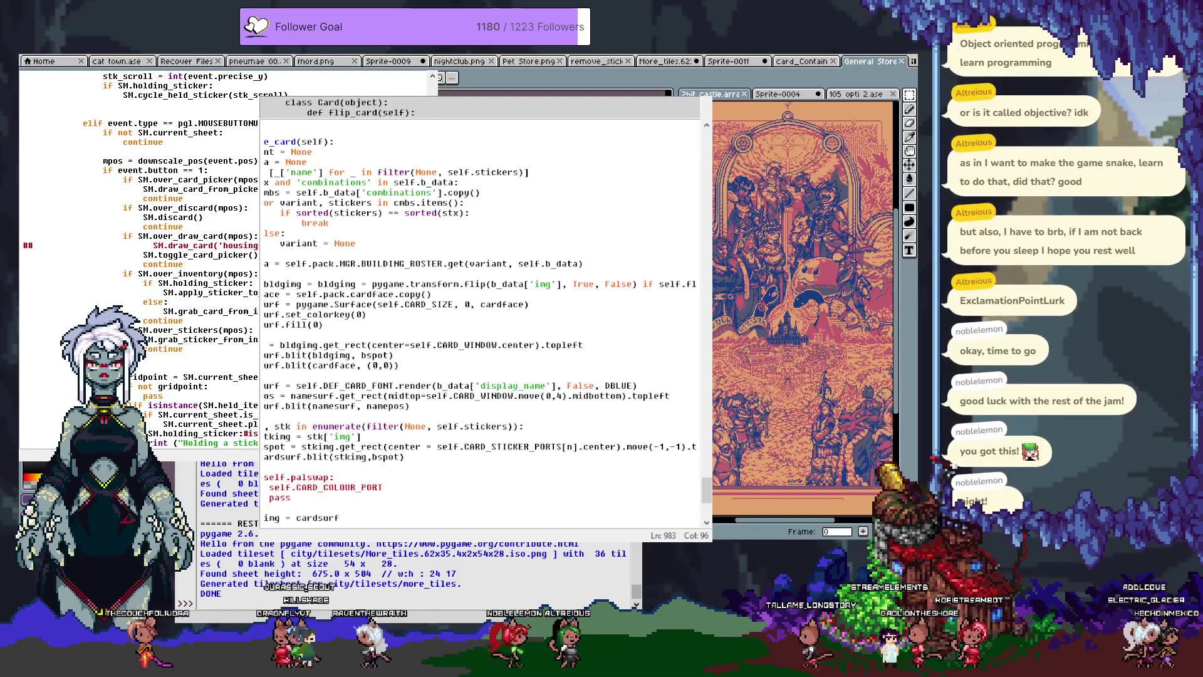
In Aseprite, close the General Store, card_Container, Pet Store and pink X sticker sprites.
{"action": "key", "text": "alt+Tab"}
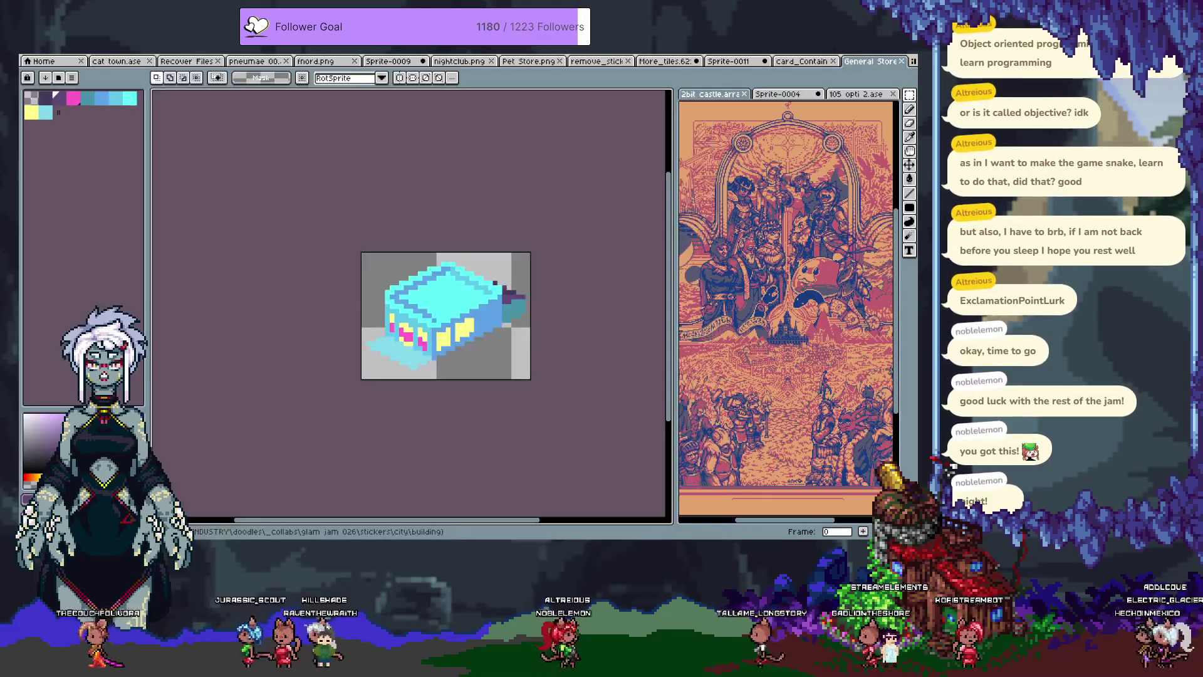
{"action": "left_click", "coordinate": [902, 60]}
{"action": "left_click", "coordinate": [903, 62]}
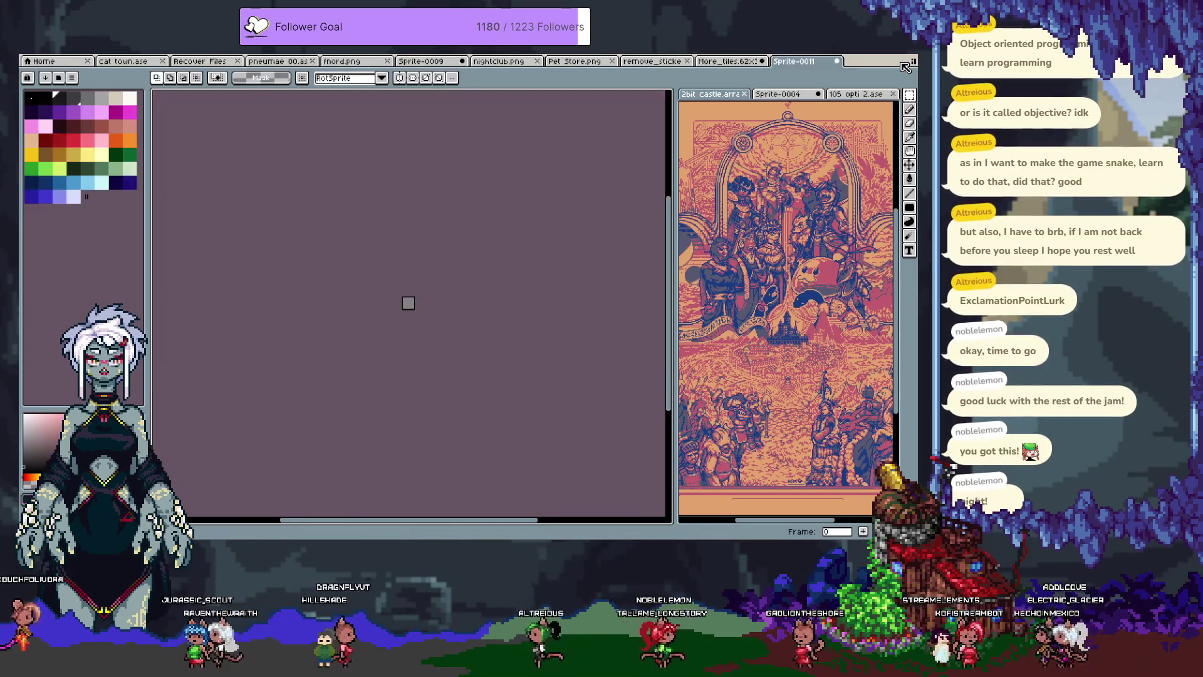
{"action": "left_click", "coordinate": [597, 62]}
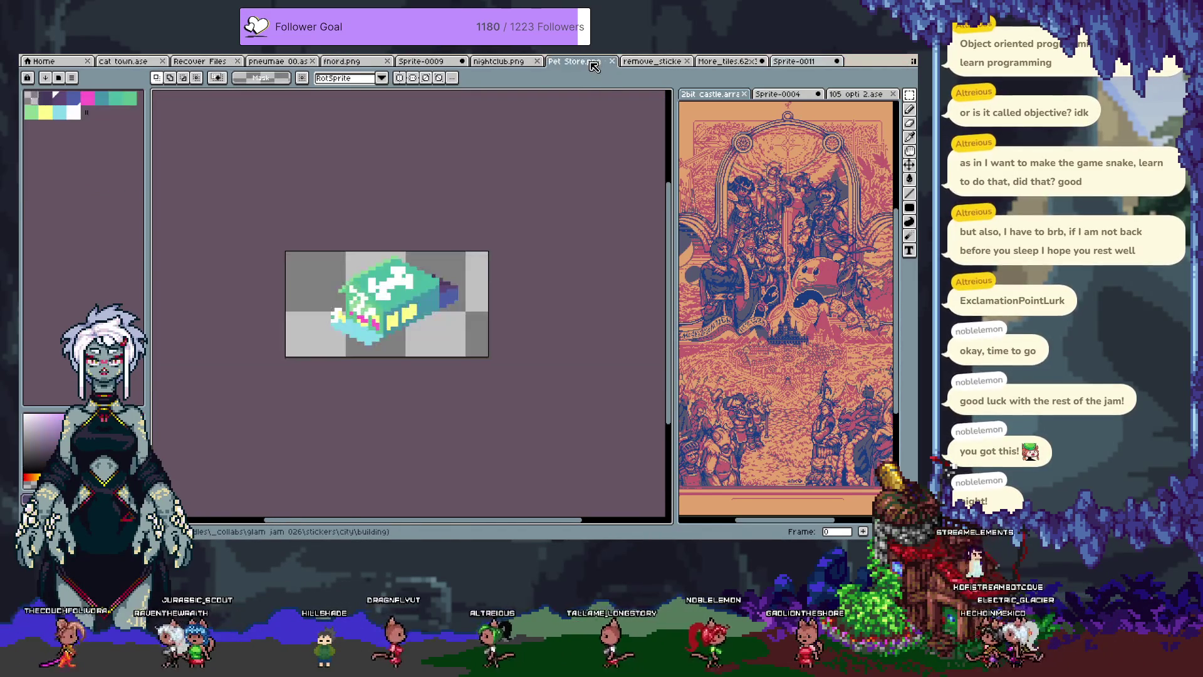
{"action": "left_click", "coordinate": [613, 61]}
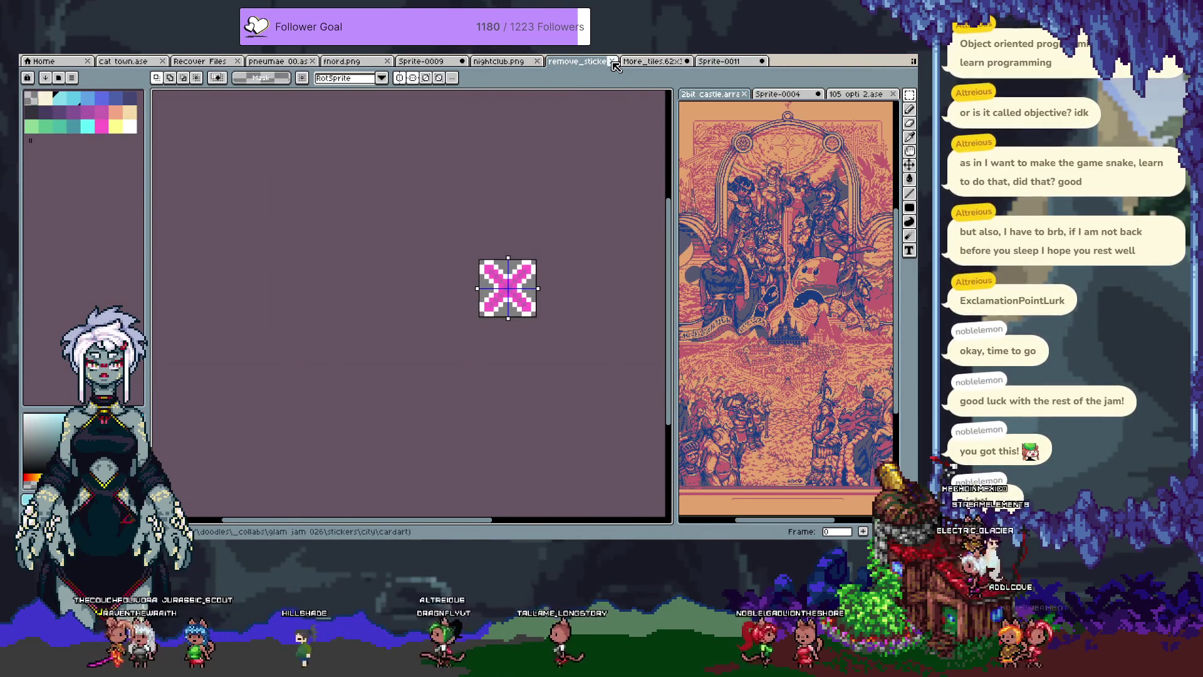
{"action": "left_click", "coordinate": [613, 62]}
Keep the isometric tile sheet open, undo and redo its grid change, and save it.
{"action": "left_click", "coordinate": [612, 61]}
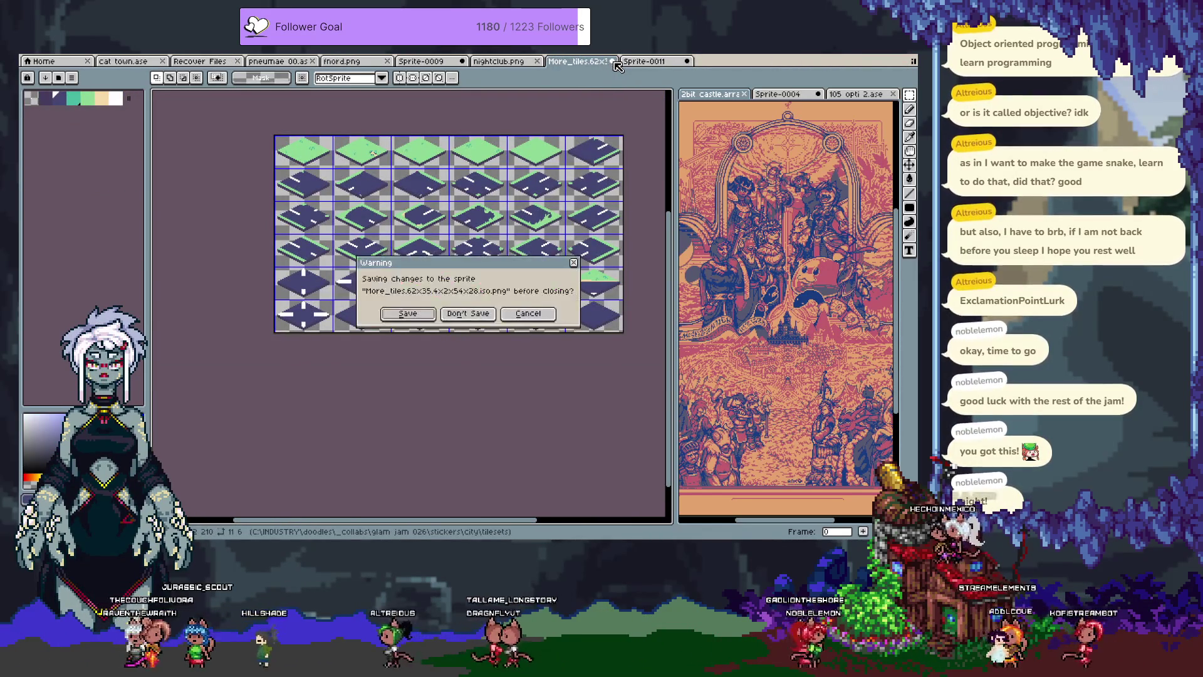
{"action": "left_click", "coordinate": [526, 314]}
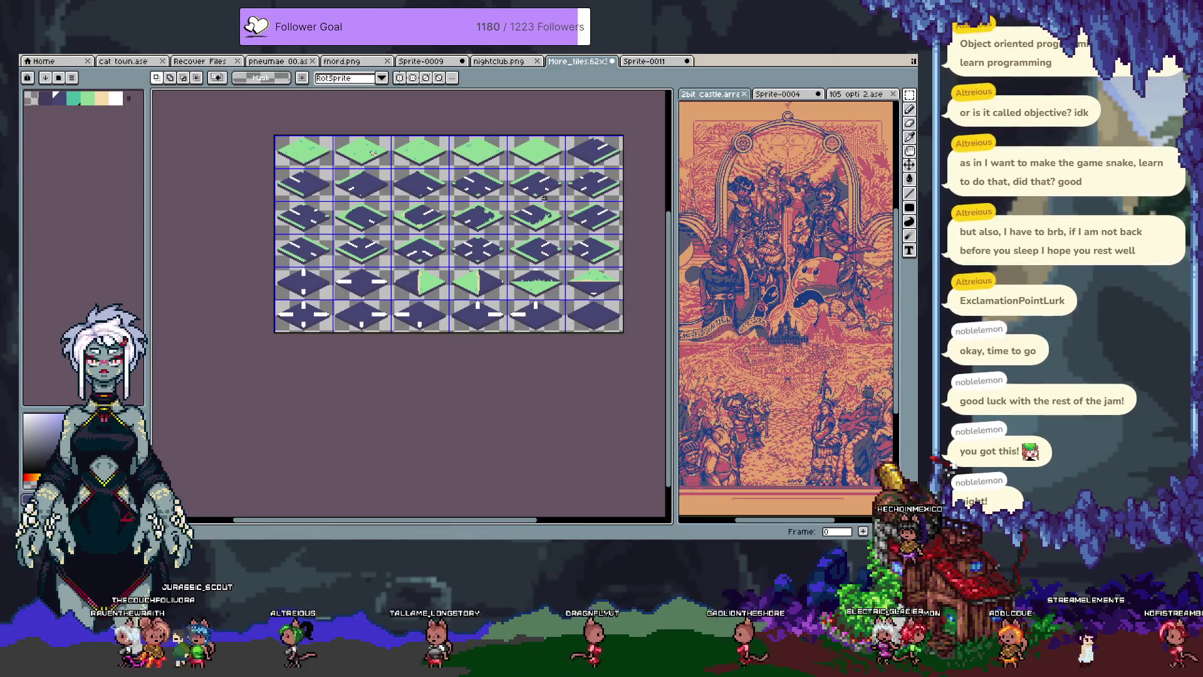
{"action": "key", "text": "ctrl+z"}
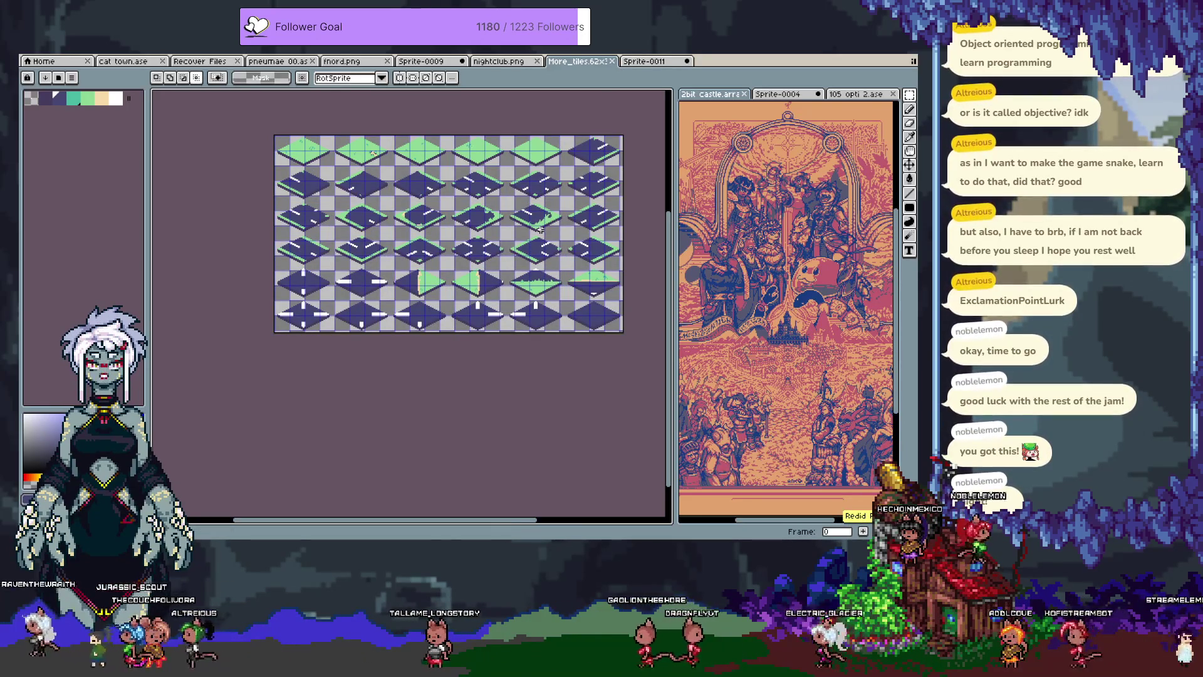
{"action": "key", "text": "ctrl+y"}
{"action": "key", "text": "ctrl+s"}
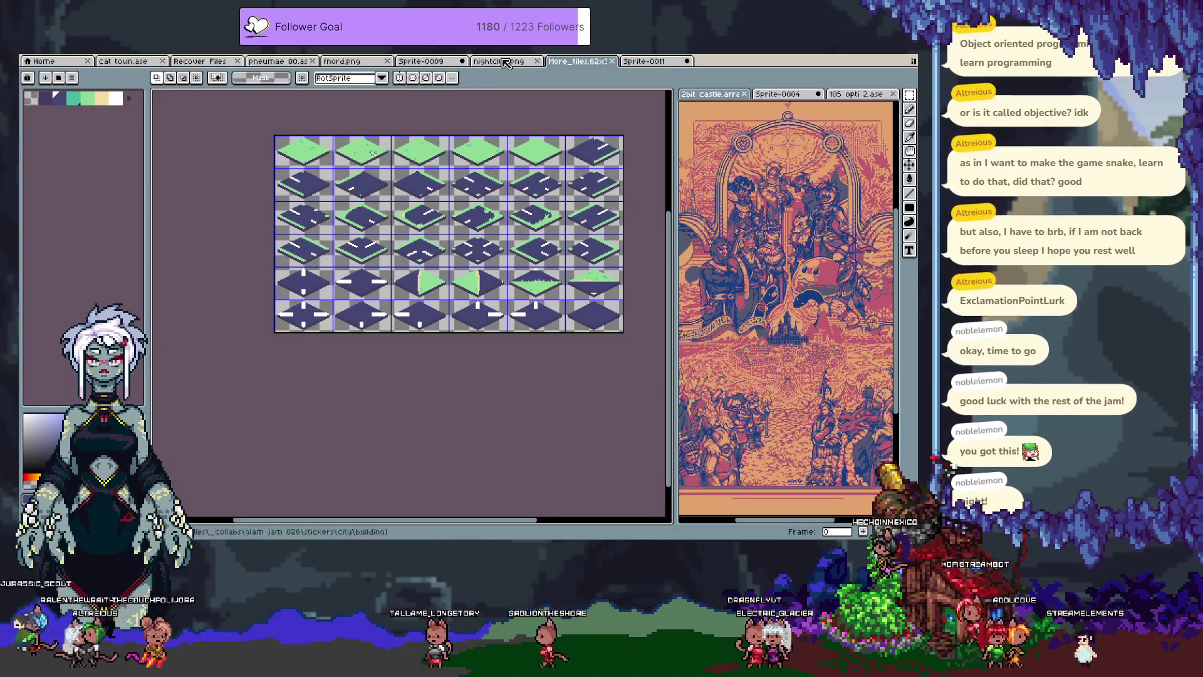
Close nightclub.png and Sprite-0011, discarding Sprite-0011's unsaved changes.
{"action": "left_click", "coordinate": [525, 61]}
{"action": "left_click", "coordinate": [537, 61]}
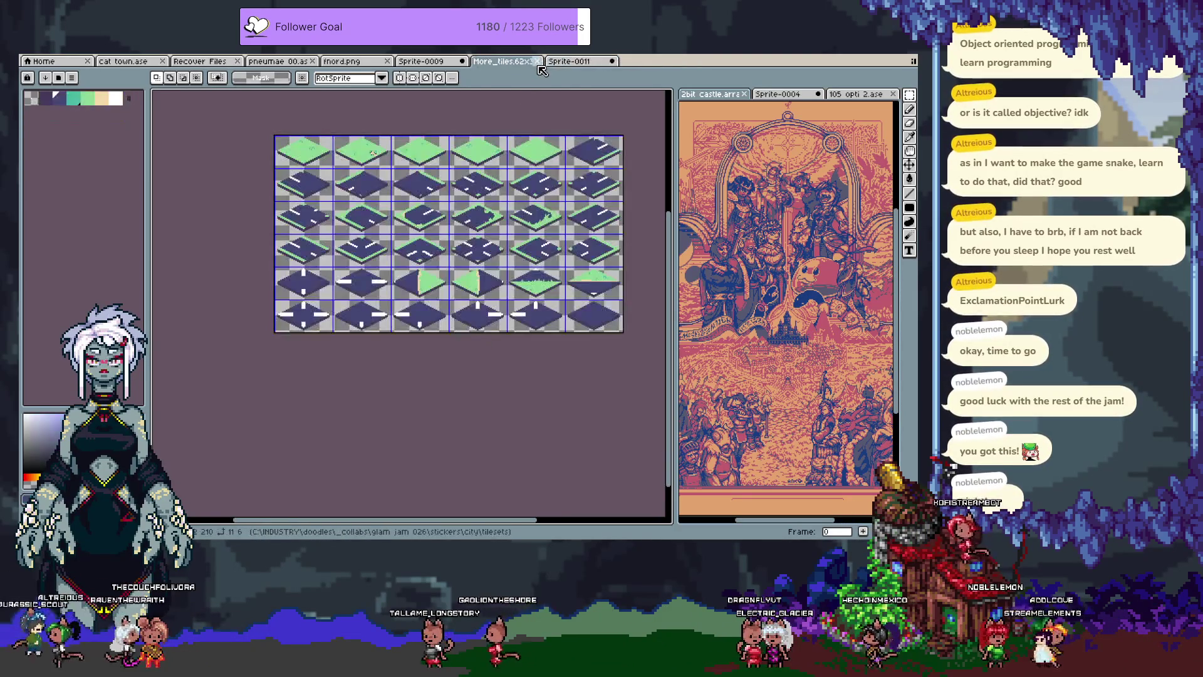
{"action": "left_click", "coordinate": [565, 62]}
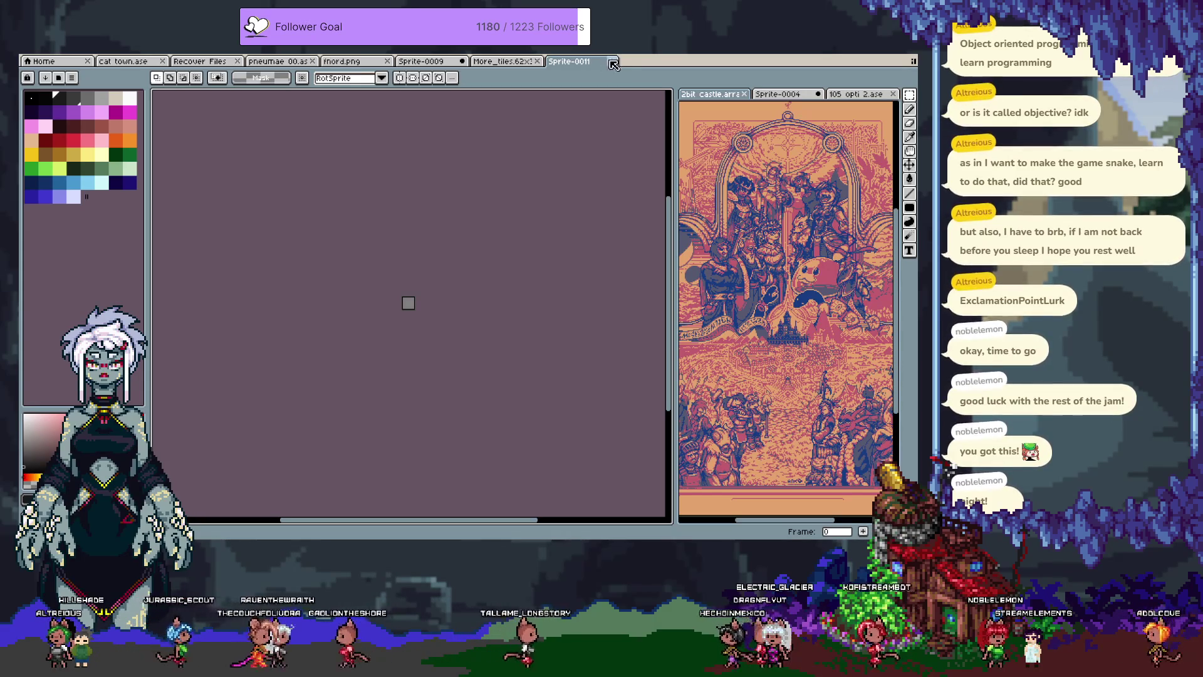
{"action": "key", "text": "ctrl+w"}
{"action": "left_click", "coordinate": [467, 310]}
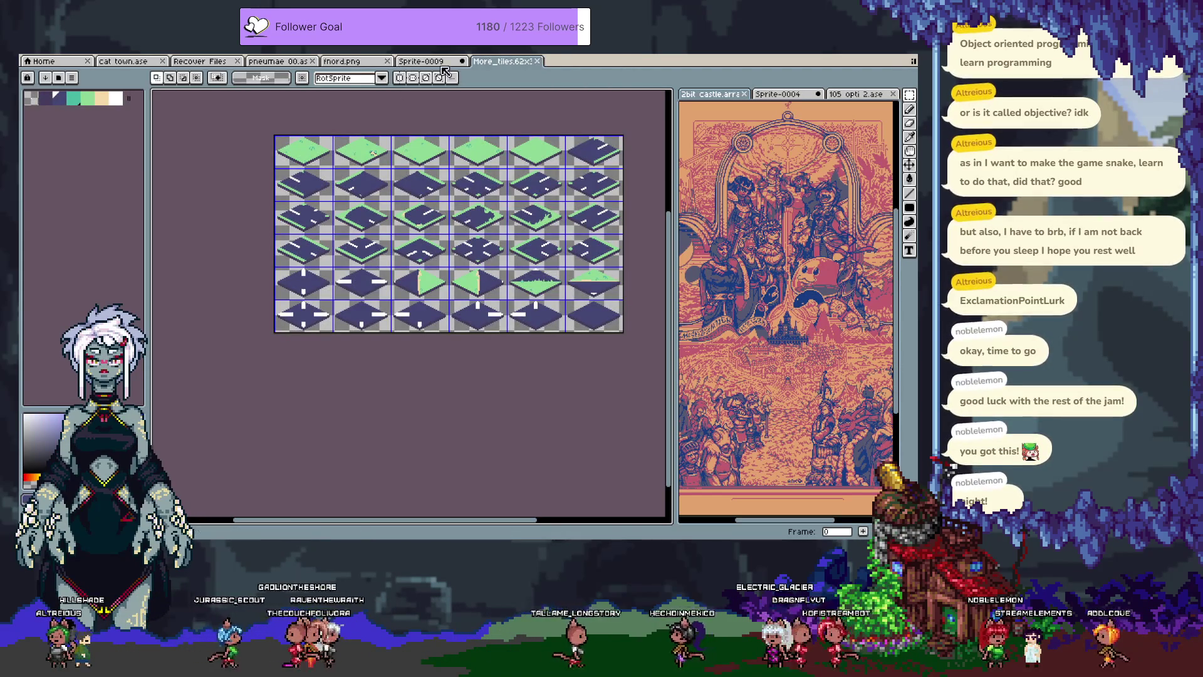
Close fnord.png and Sprite-0009, discarding Sprite-0009's unsaved changes.
{"action": "left_click", "coordinate": [361, 61]}
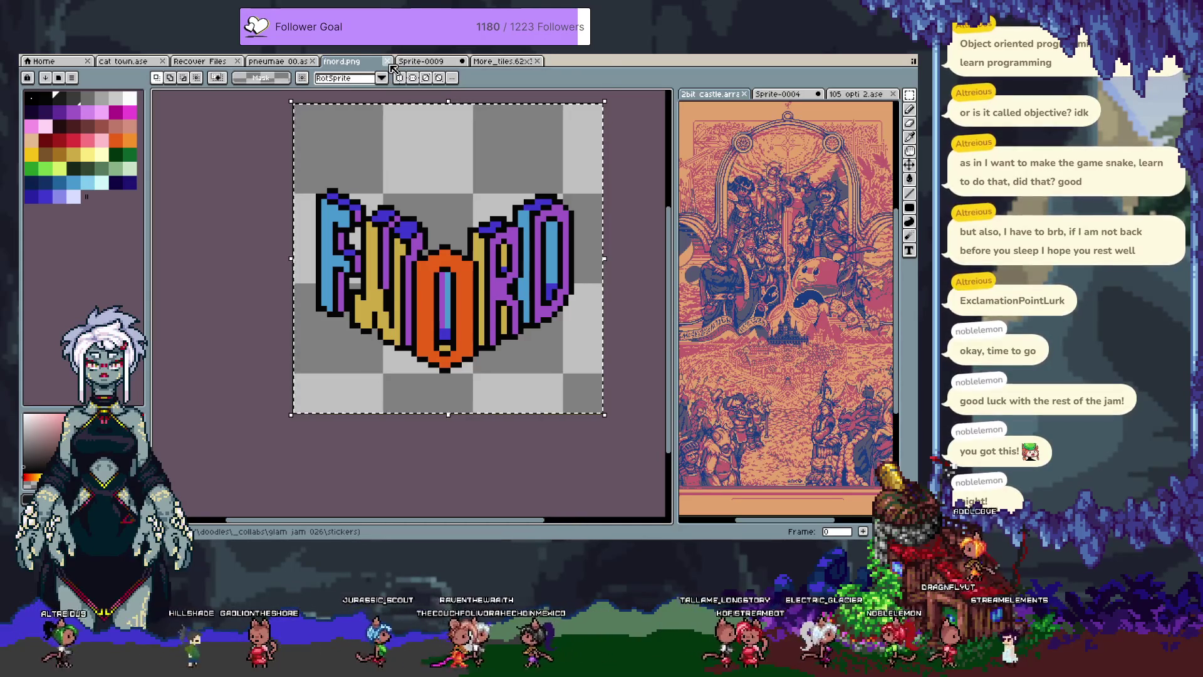
{"action": "left_click", "coordinate": [388, 61]}
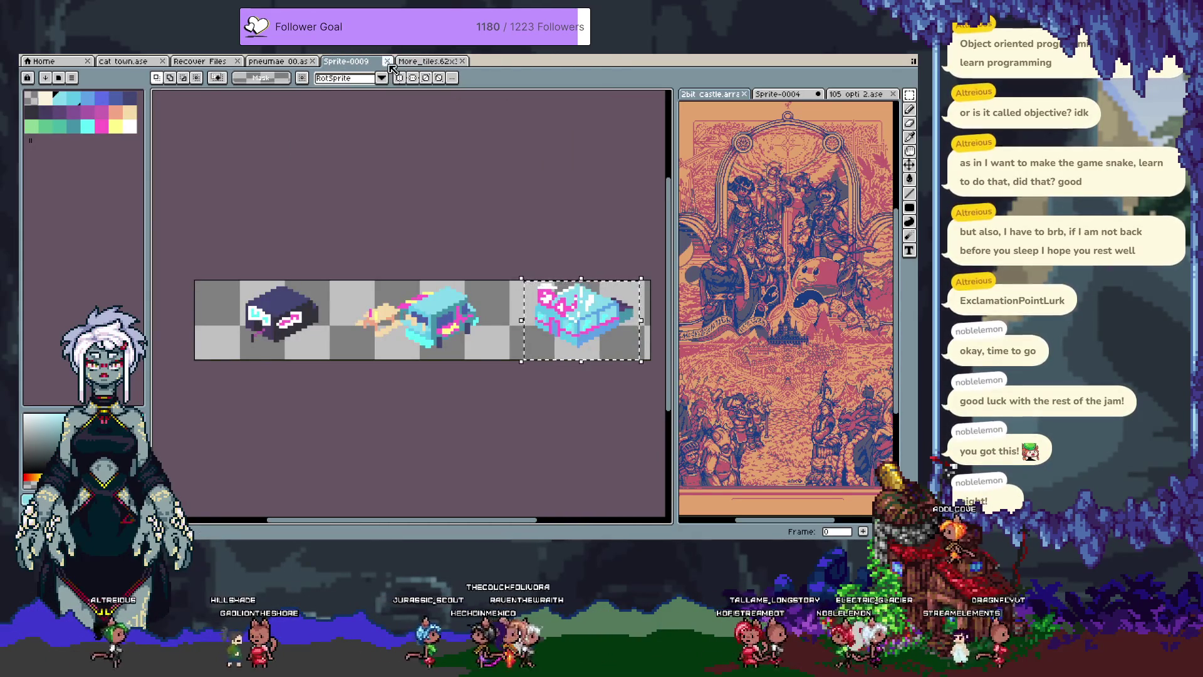
{"action": "left_click", "coordinate": [388, 61]}
{"action": "left_click", "coordinate": [463, 309]}
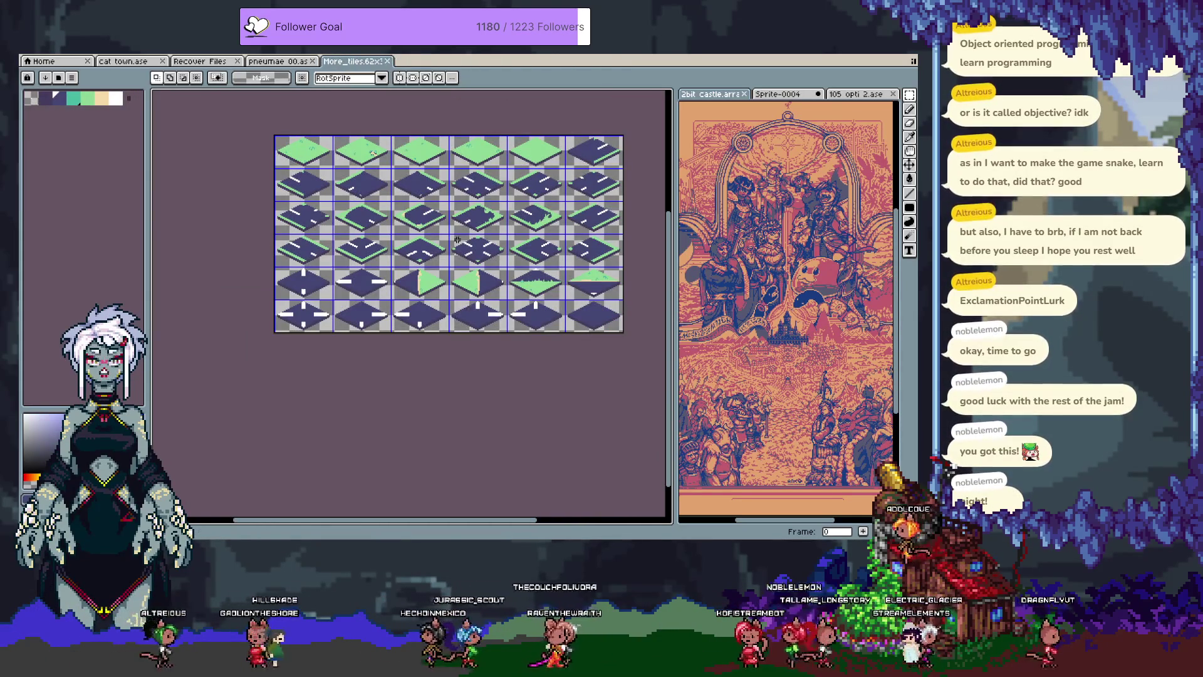
{"action": "key", "text": "i"}
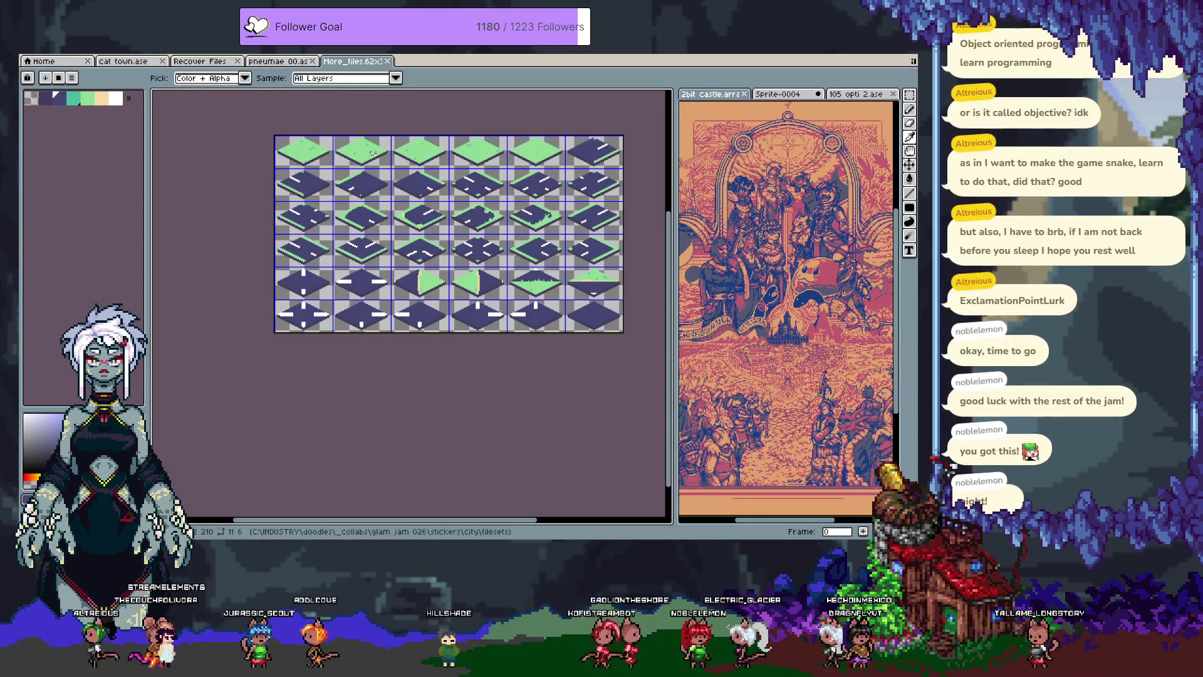
Bring up the cat town.ase document with its layers and frames timeline shown.
{"action": "key", "text": "m"}
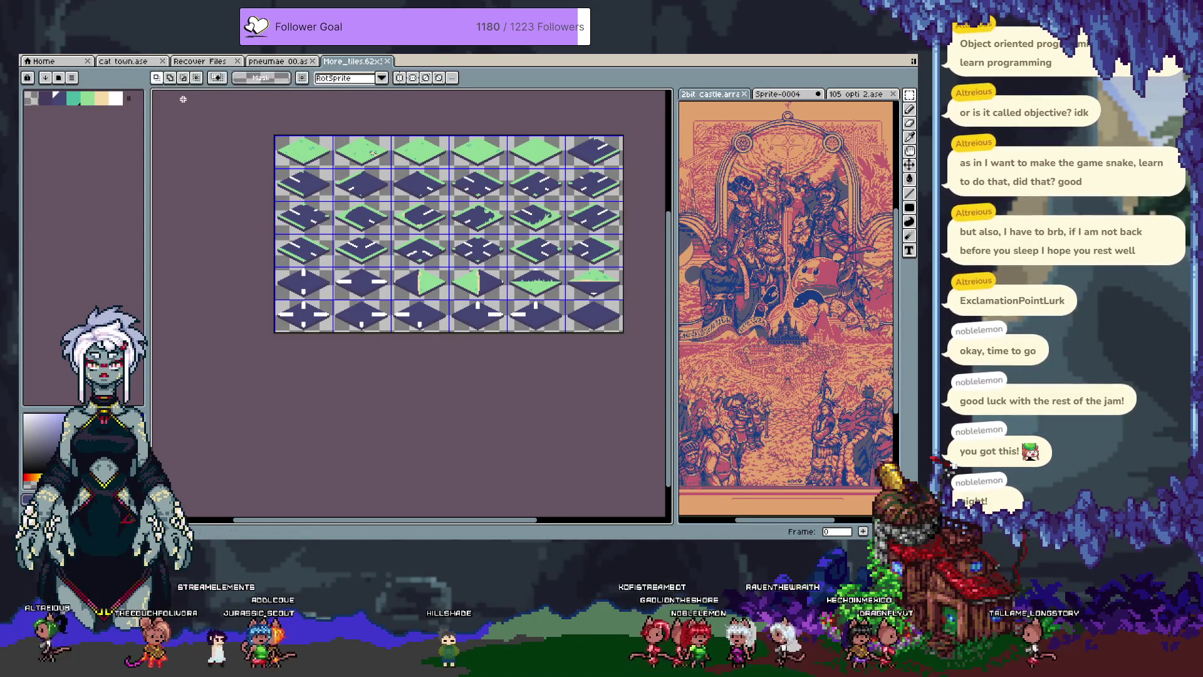
{"action": "left_click", "coordinate": [123, 61]}
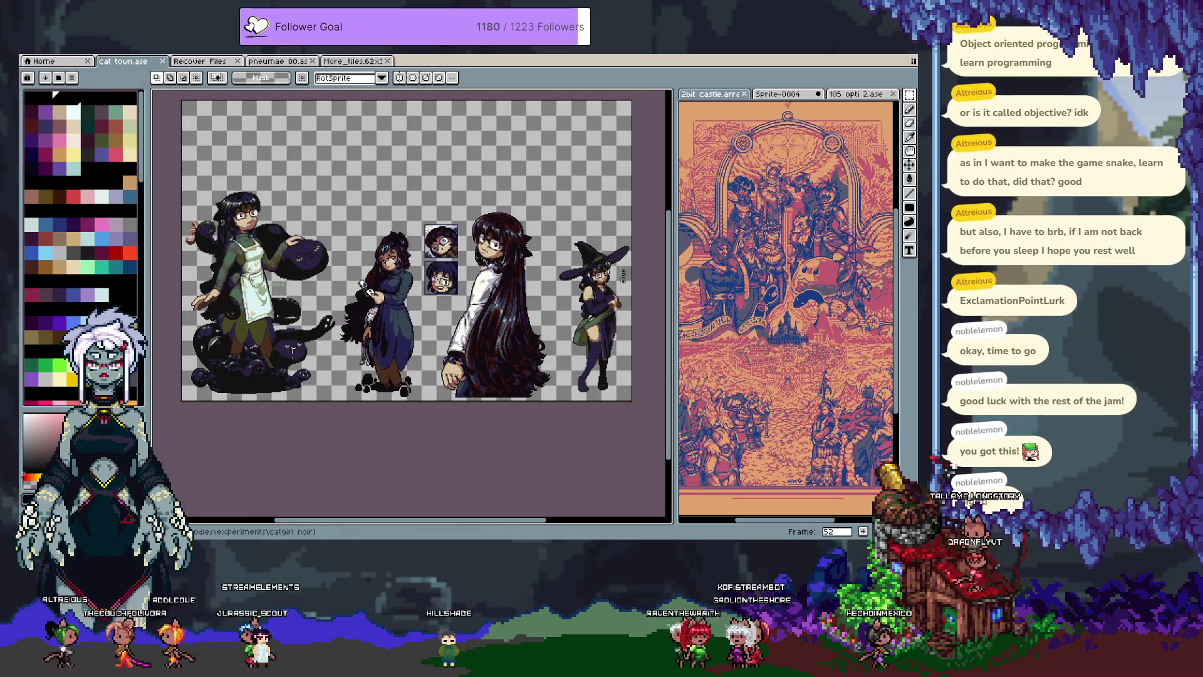
{"action": "key", "text": "Tab"}
{"action": "key", "text": "Tab"}
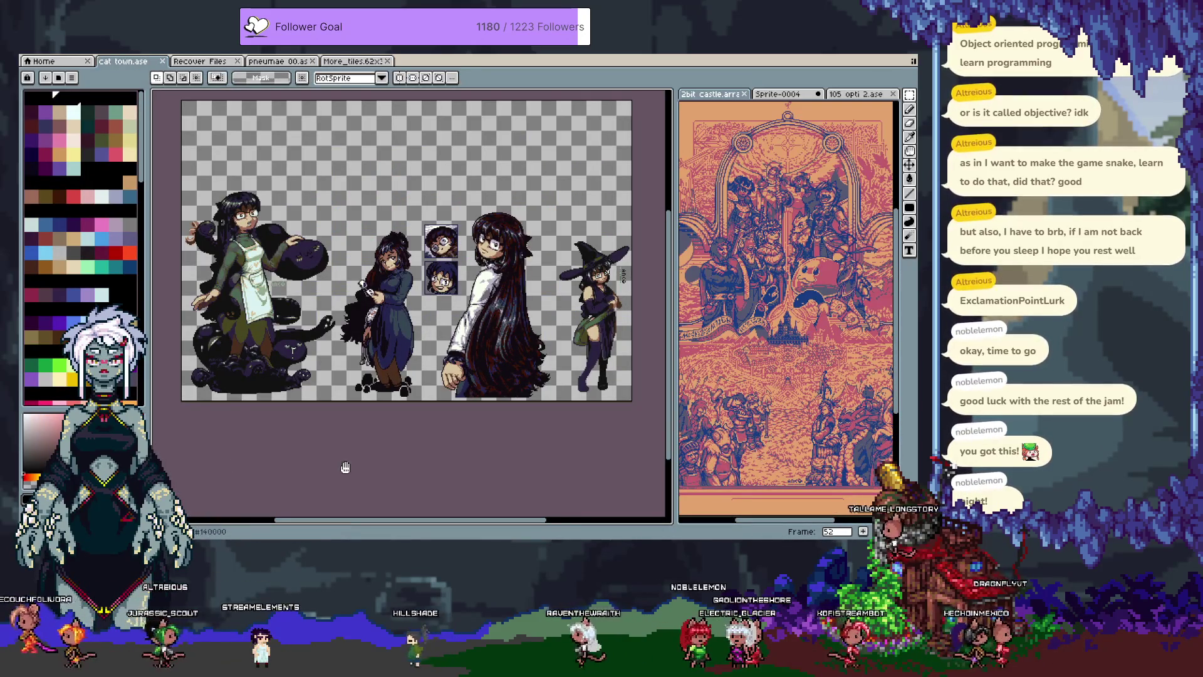
Step cat town from frame 53 through 61, wrapping round to frame 0's catgirl sprites.
{"action": "key", "text": "Right"}
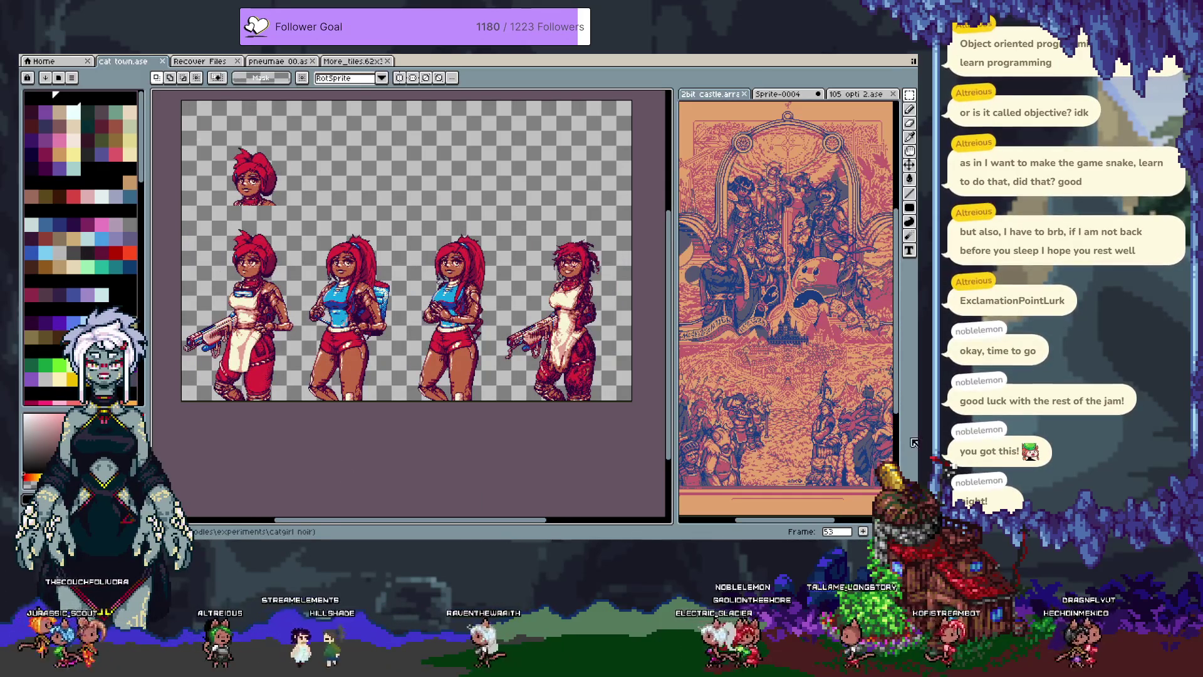
{"action": "key", "text": "Right"}
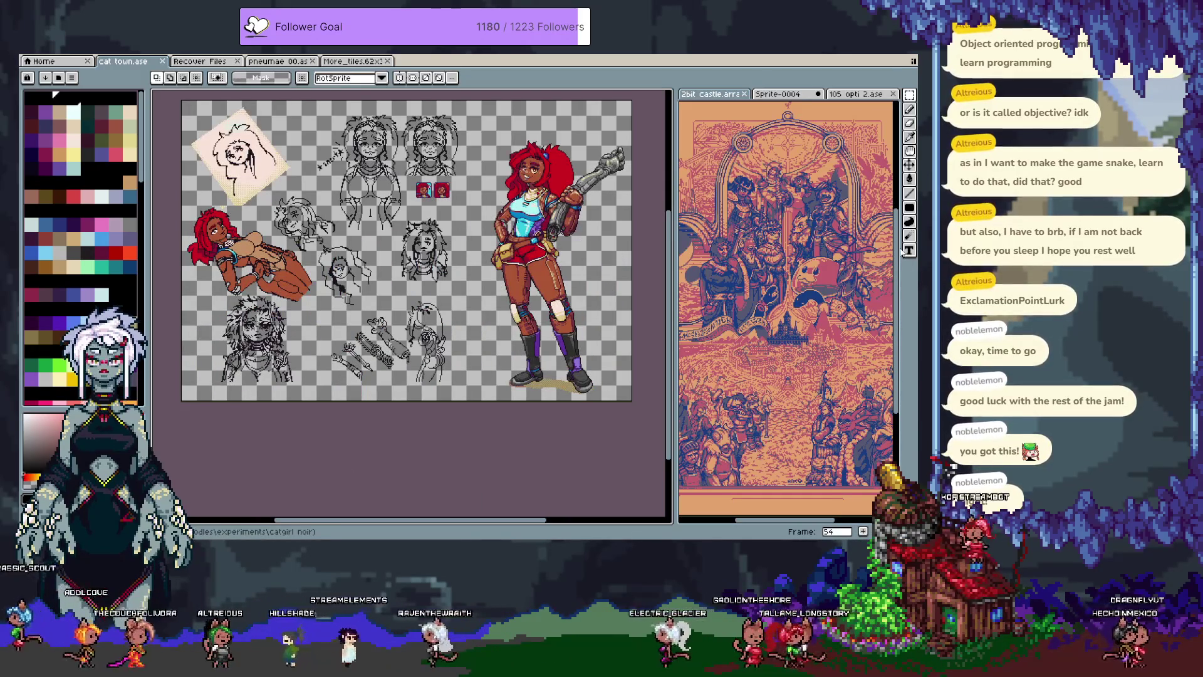
{"action": "key", "text": "Right"}
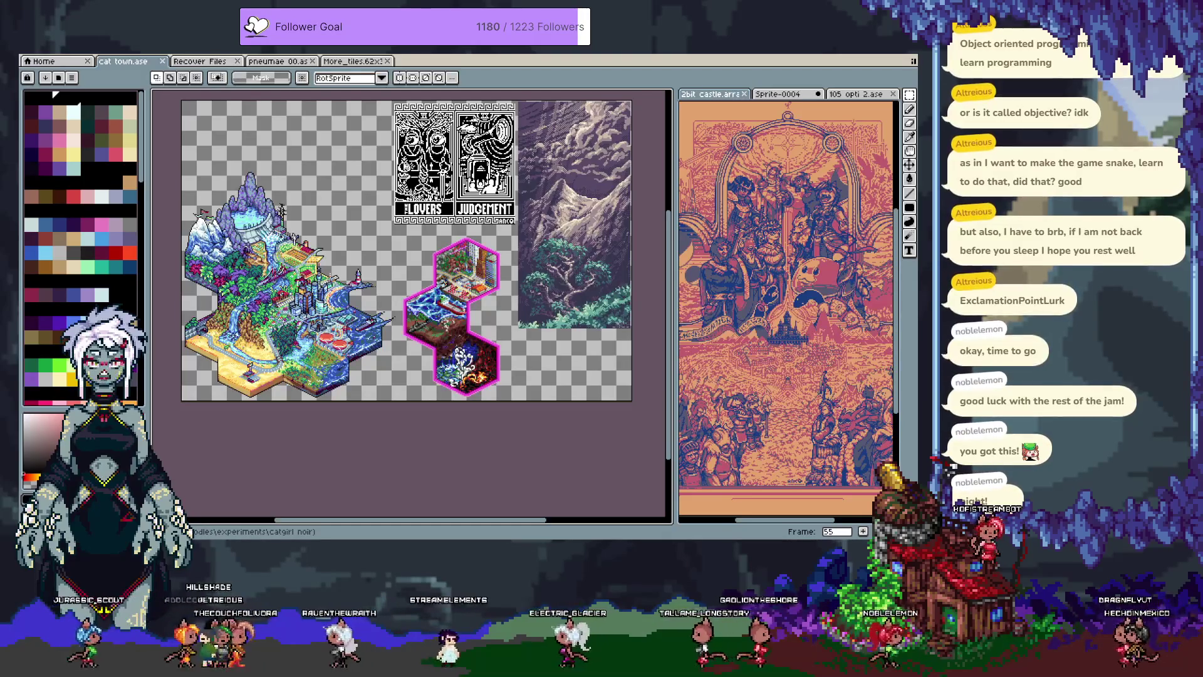
{"action": "key", "text": "Right"}
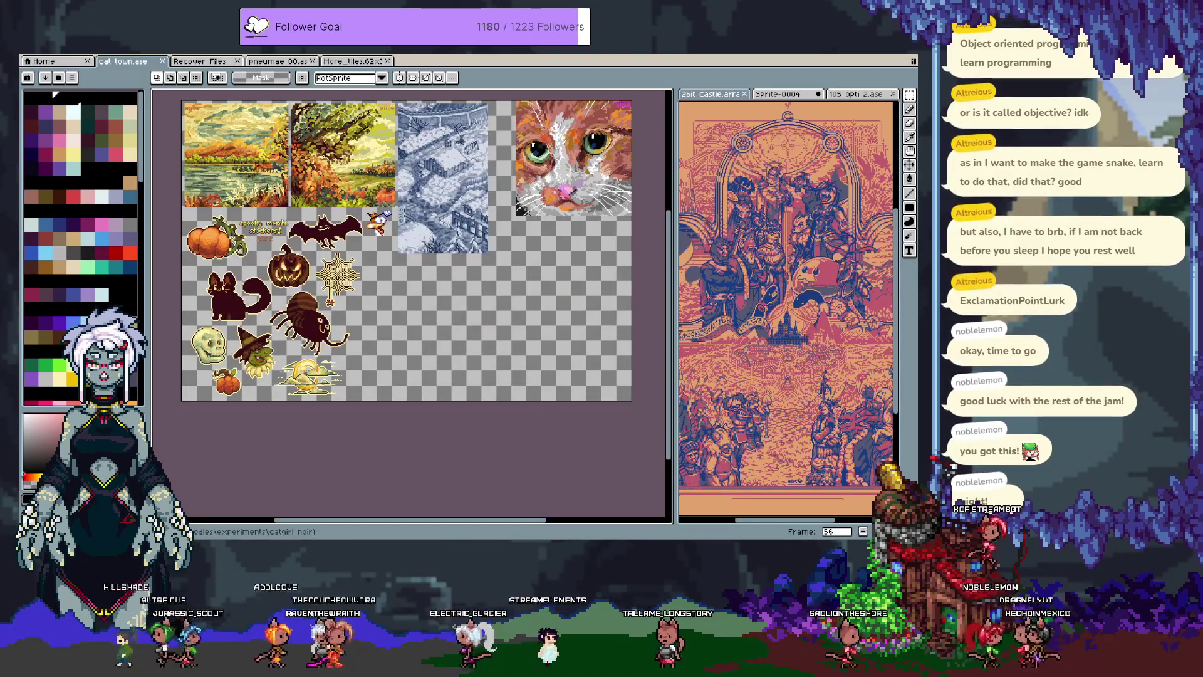
{"action": "key", "text": "Right"}
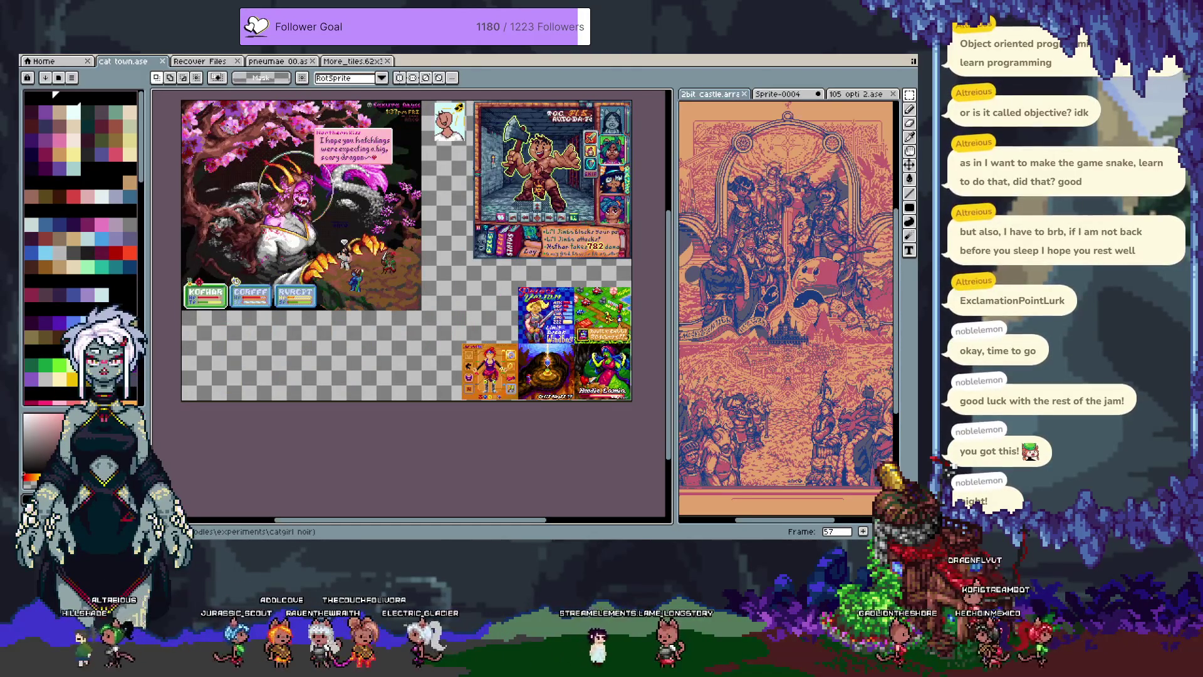
{"action": "key", "text": "i"}
{"action": "key", "text": "Right"}
{"action": "key", "text": "Right"}
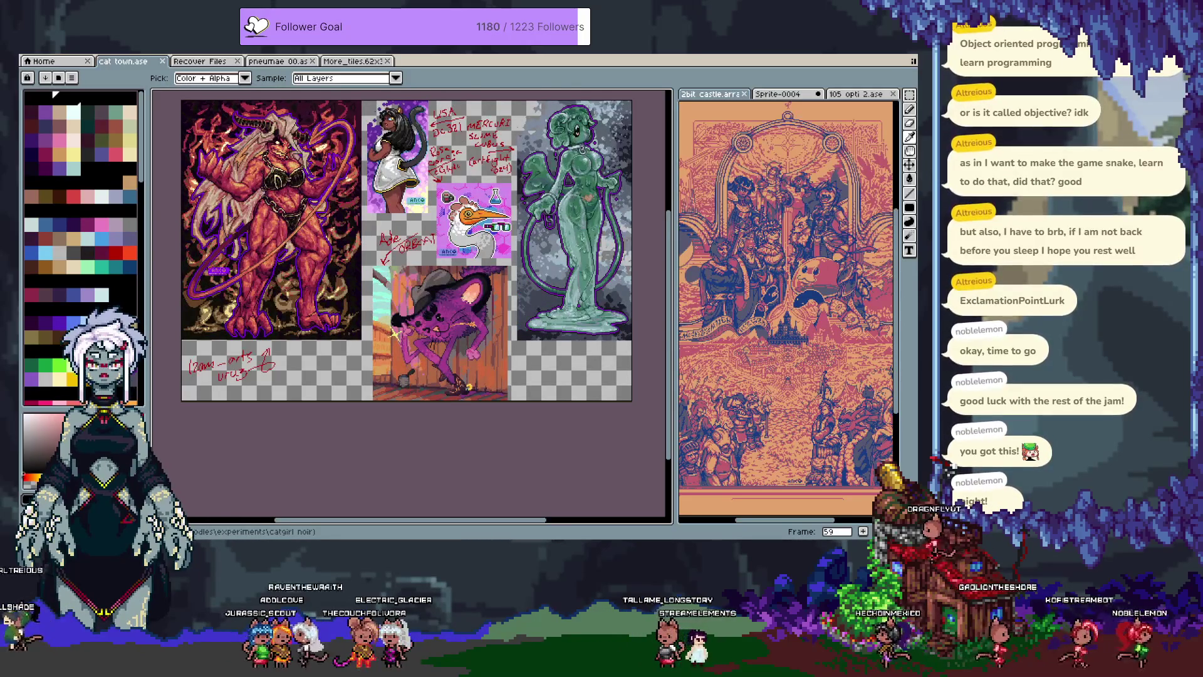
{"action": "key", "text": "Right"}
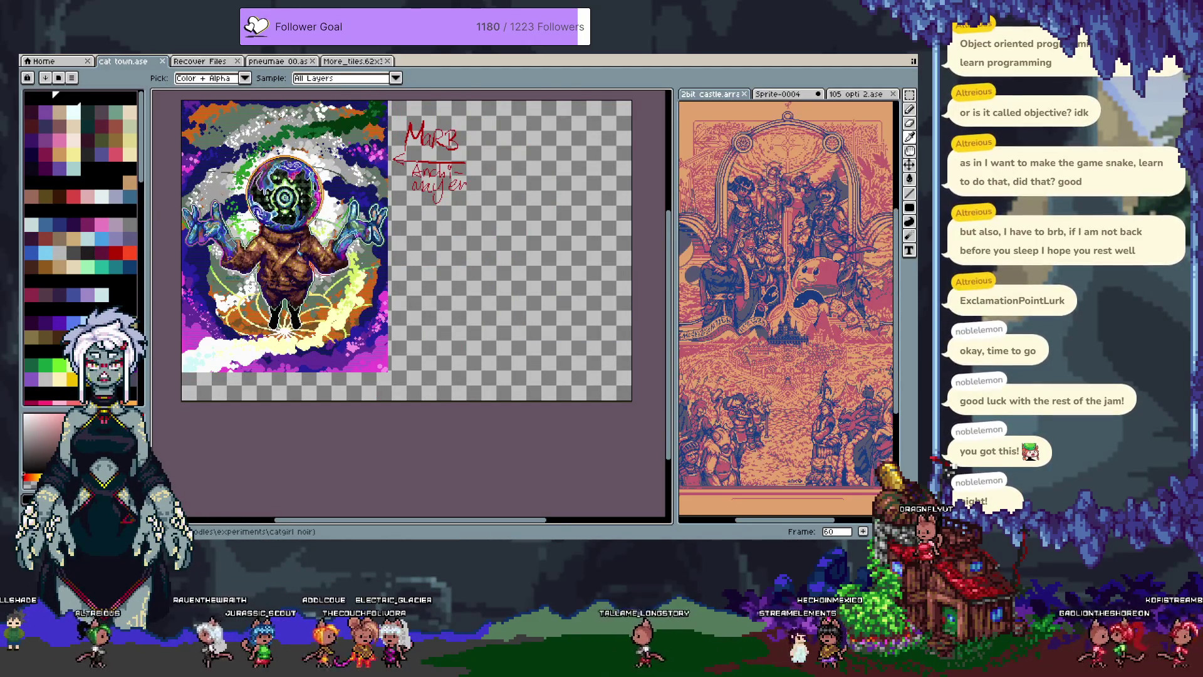
{"action": "key", "text": "Right"}
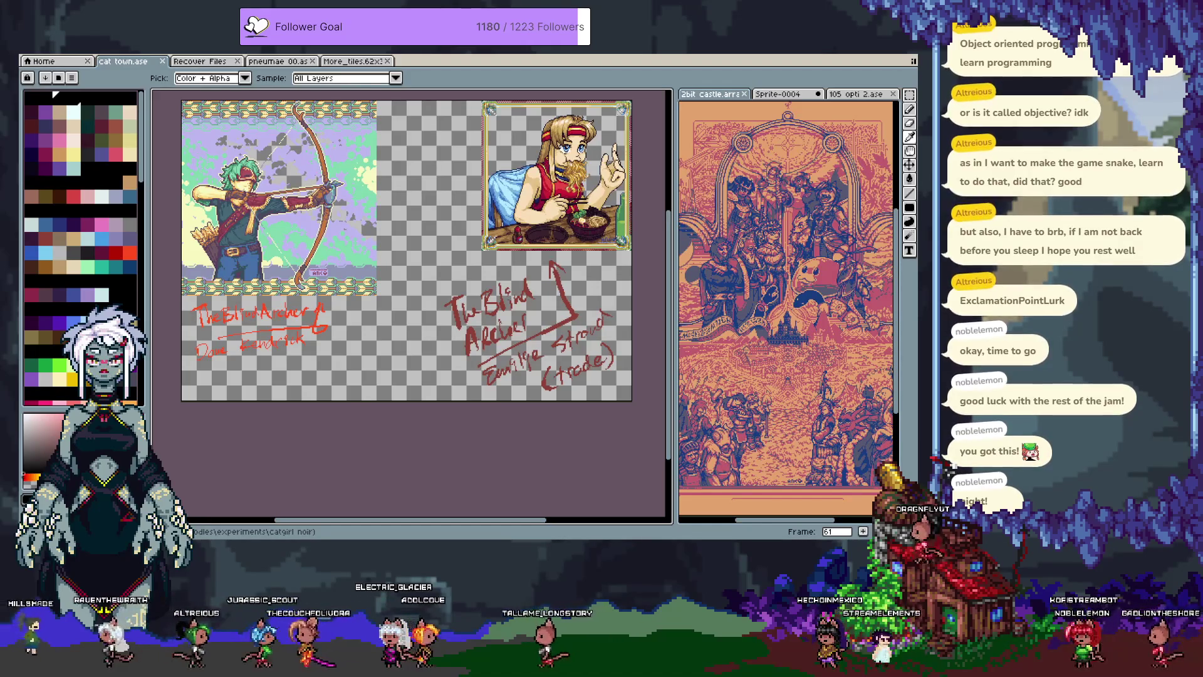
{"action": "key", "text": "Right"}
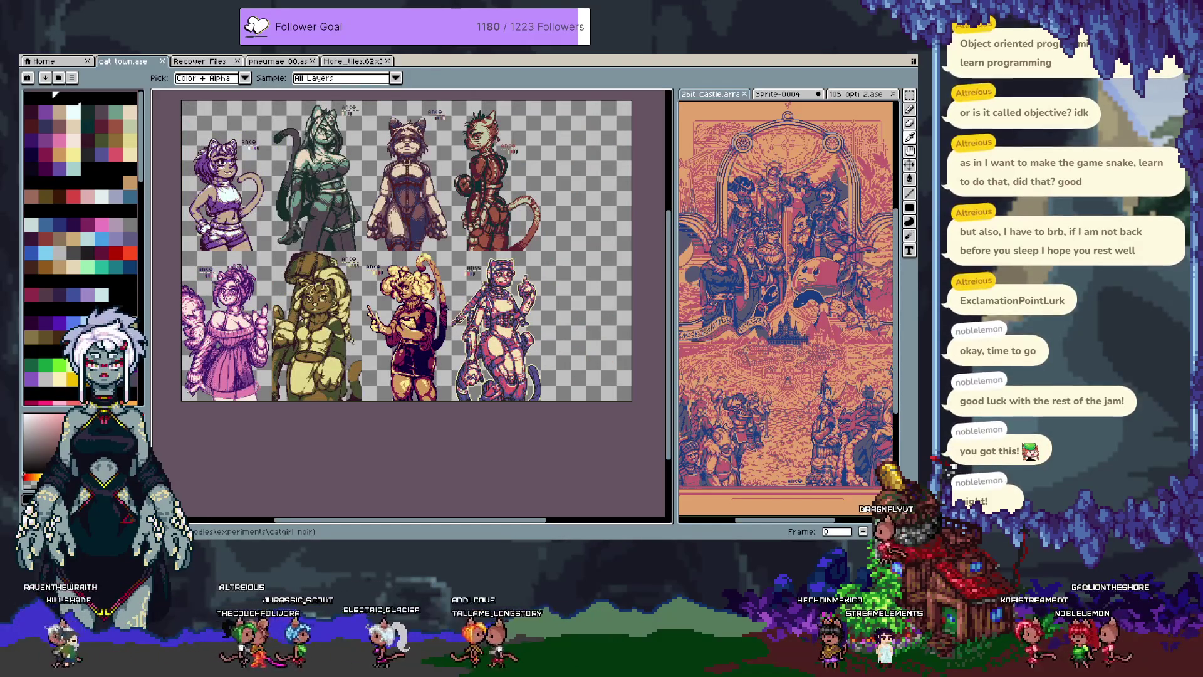
Page cat town from frame 1 to frame 21, past tarot, desk and queen-of-spades artwork.
{"action": "key", "text": "Right"}
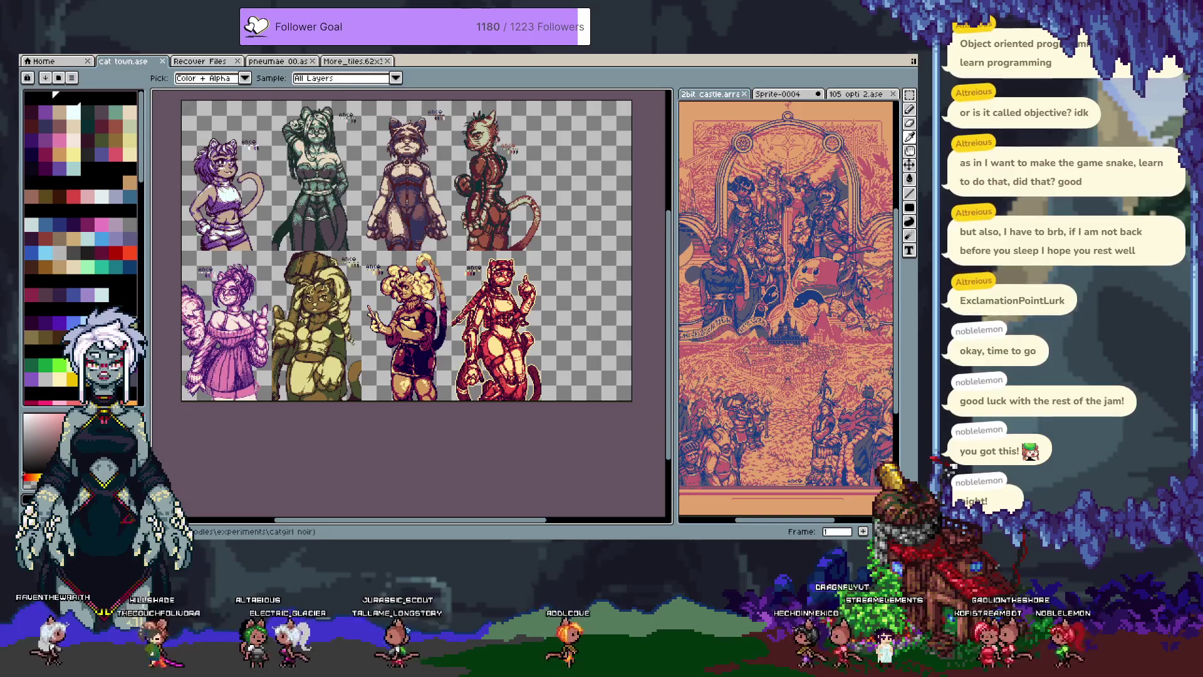
{"action": "key", "text": "Right"}
{"action": "key", "text": "Right"}
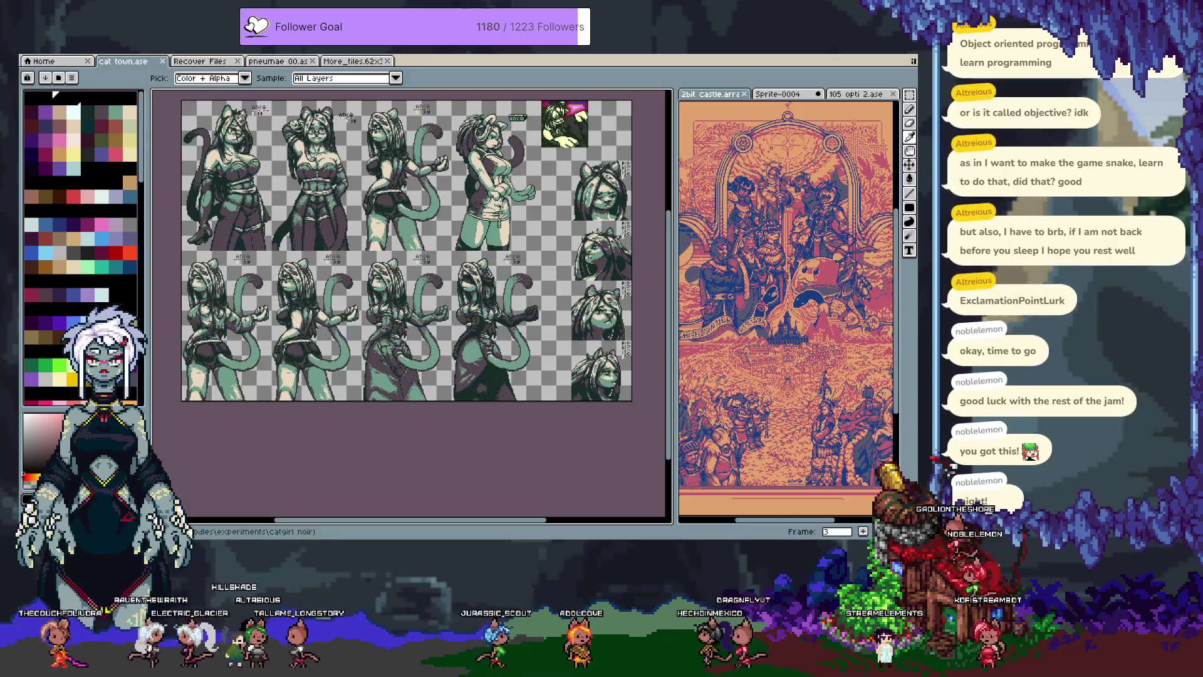
{"action": "key", "text": "Right"}
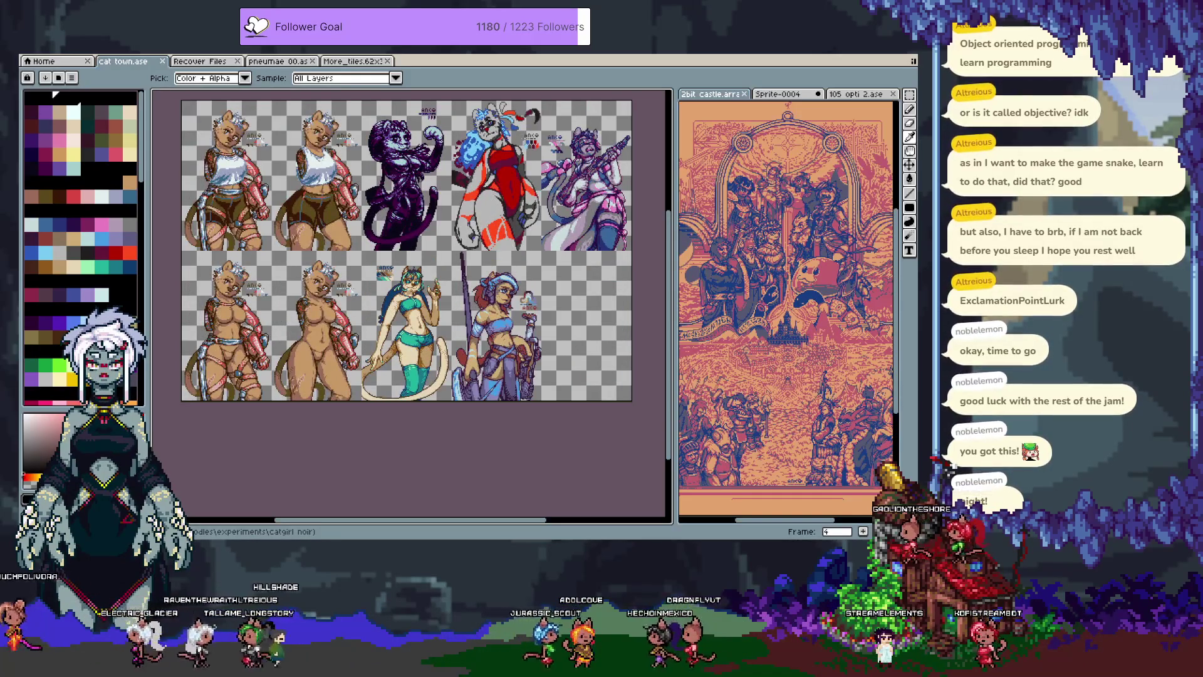
{"action": "key", "text": "Right"}
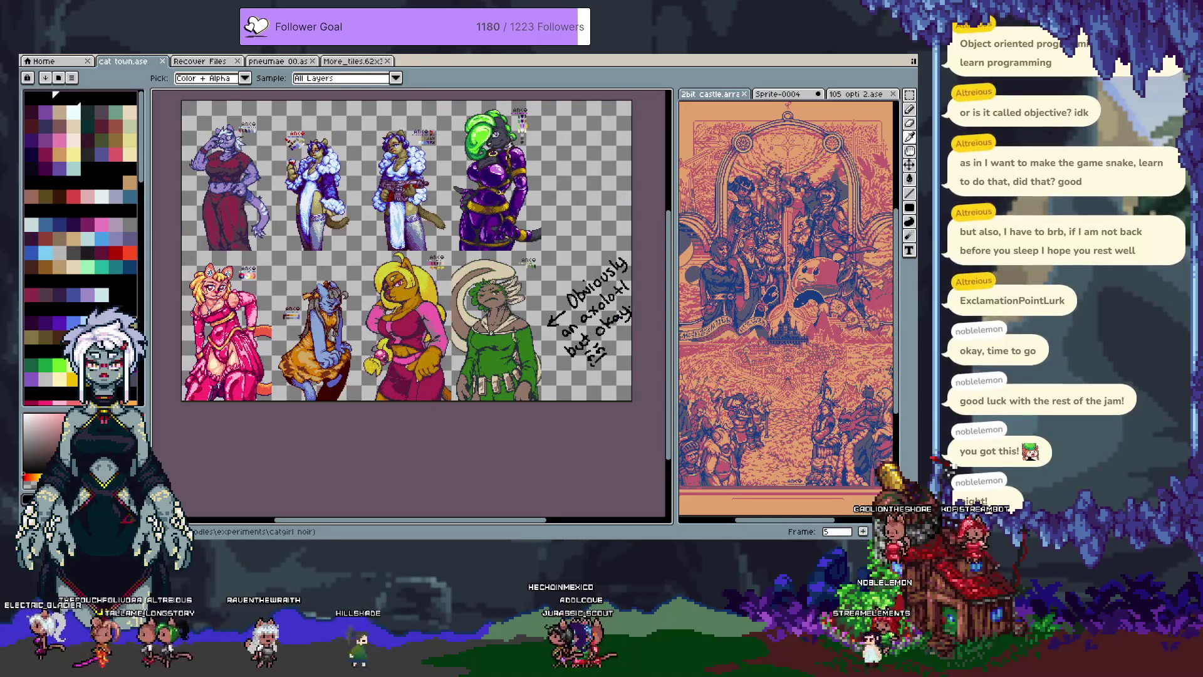
{"action": "key", "text": "Right"}
{"action": "key", "text": "Right"}
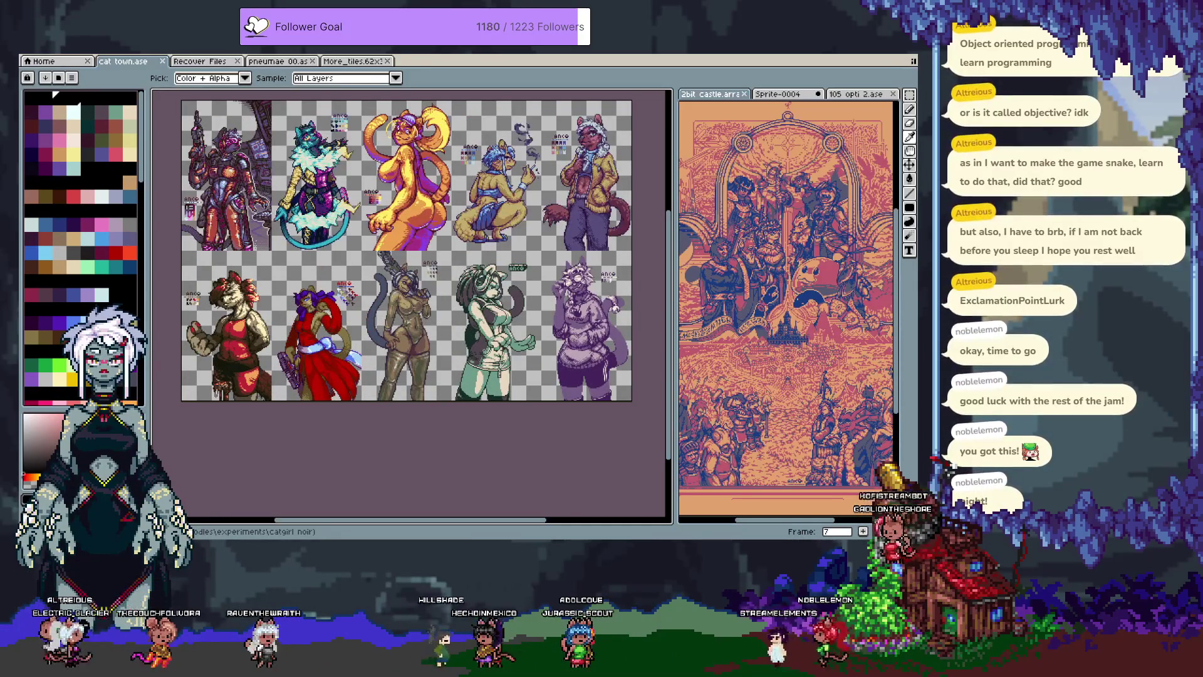
{"action": "key", "text": "Right"}
{"action": "key", "text": "Right"}
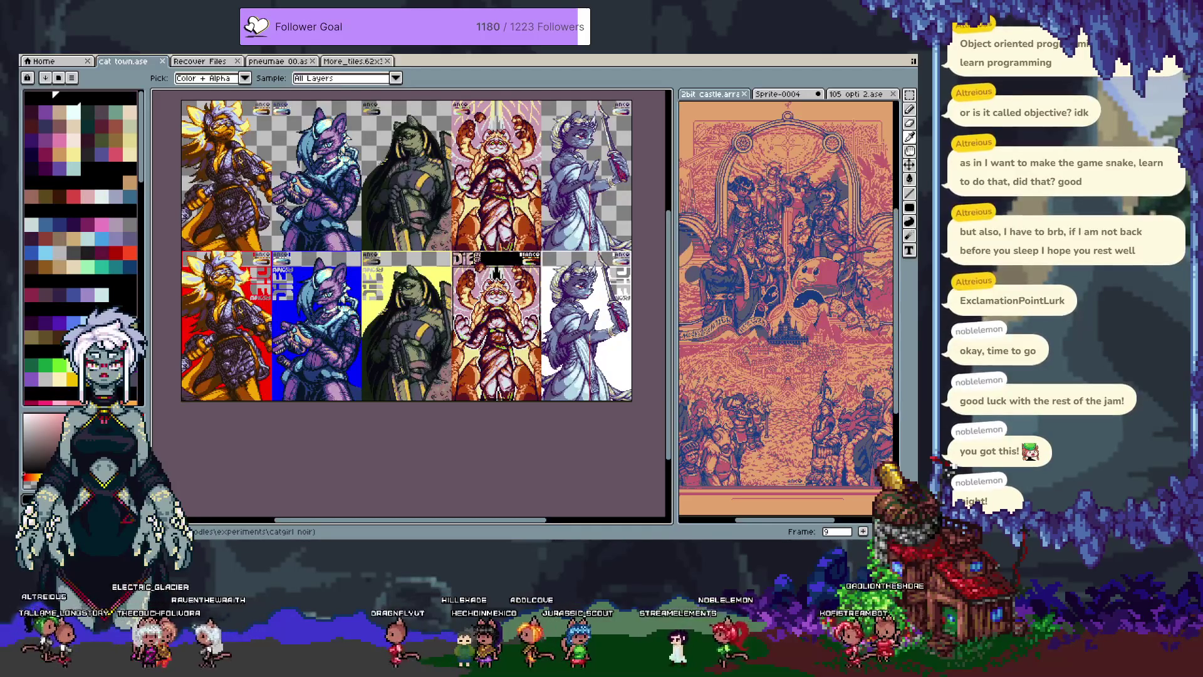
{"action": "key", "text": "Right"}
{"action": "key", "text": "Right"}
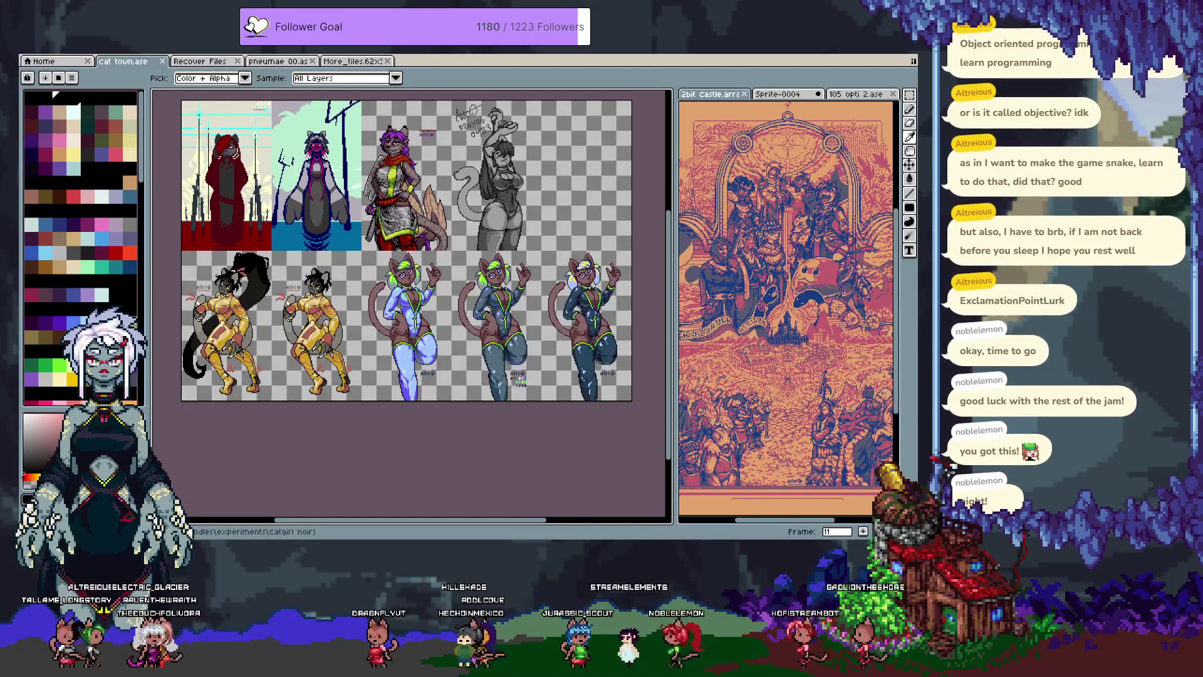
{"action": "key", "text": "Right"}
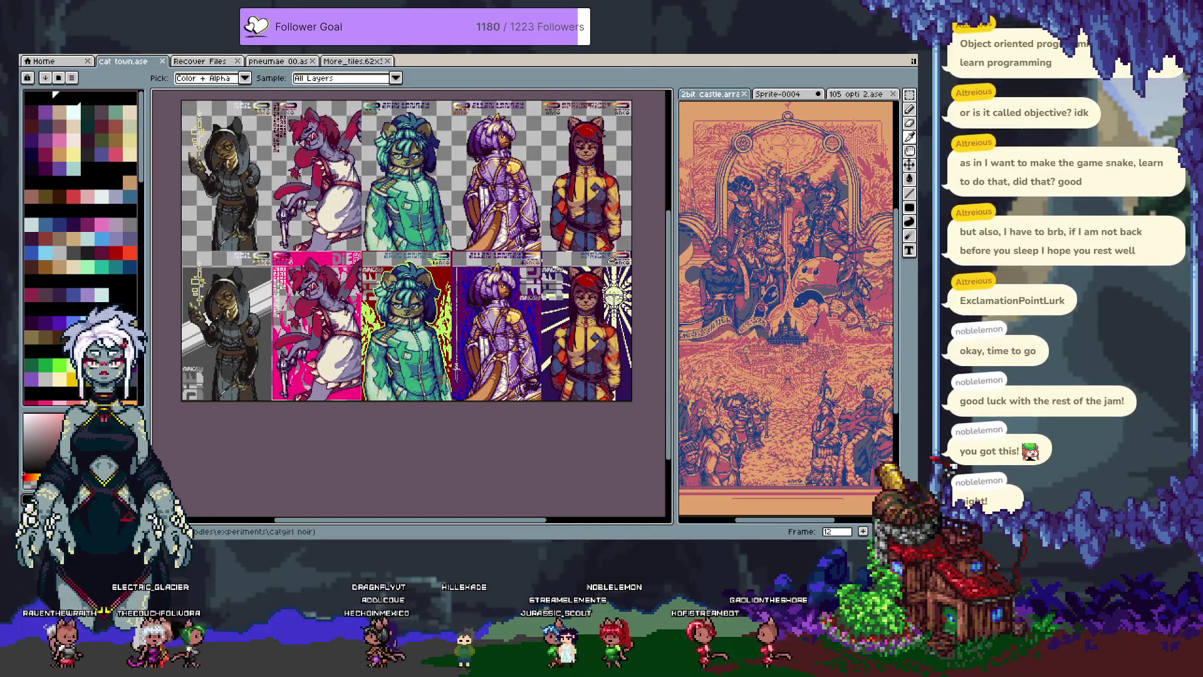
{"action": "key", "text": "Right"}
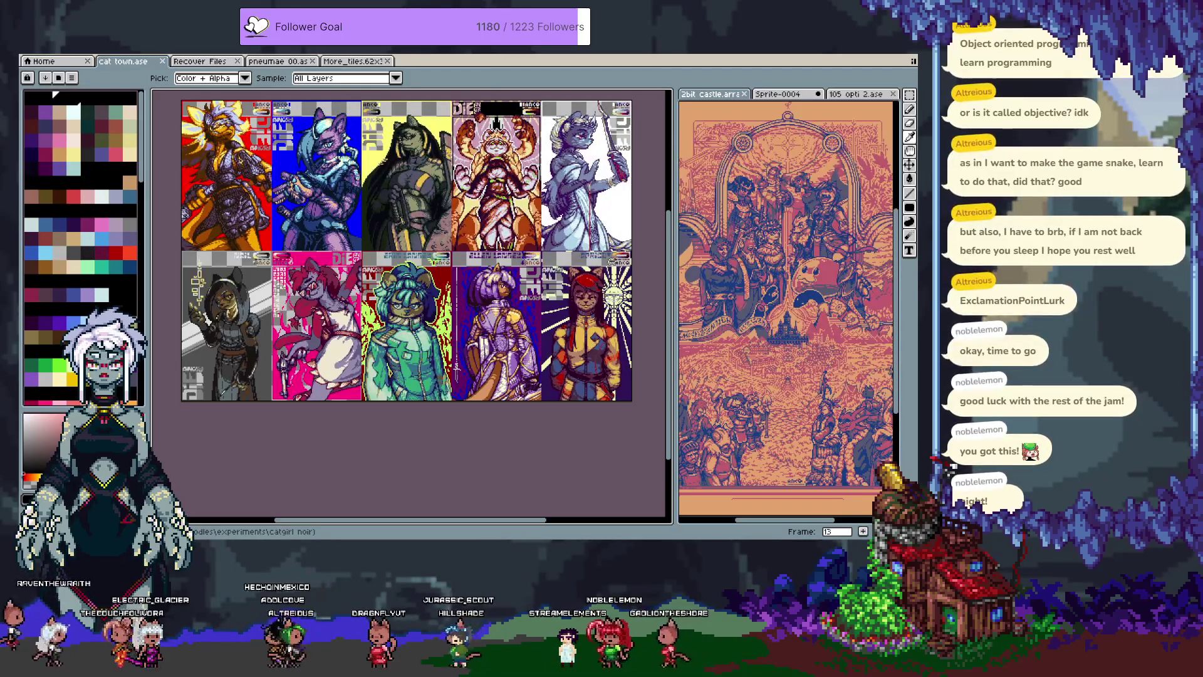
{"action": "key", "text": "Right"}
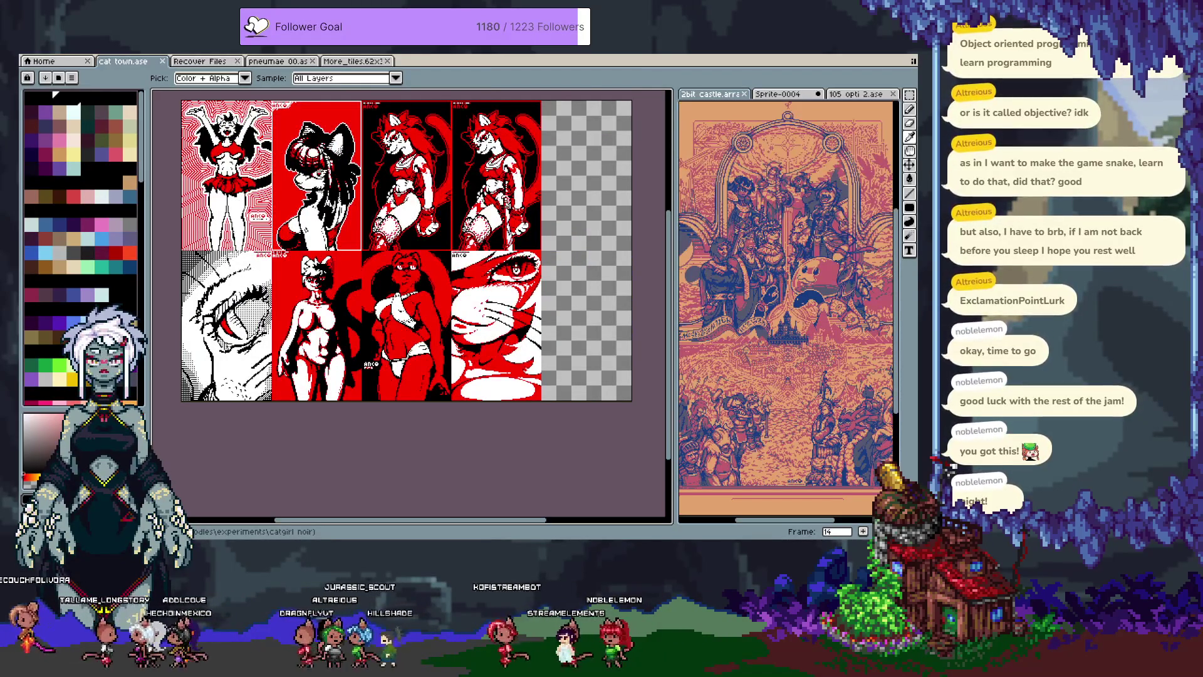
{"action": "key", "text": "Right"}
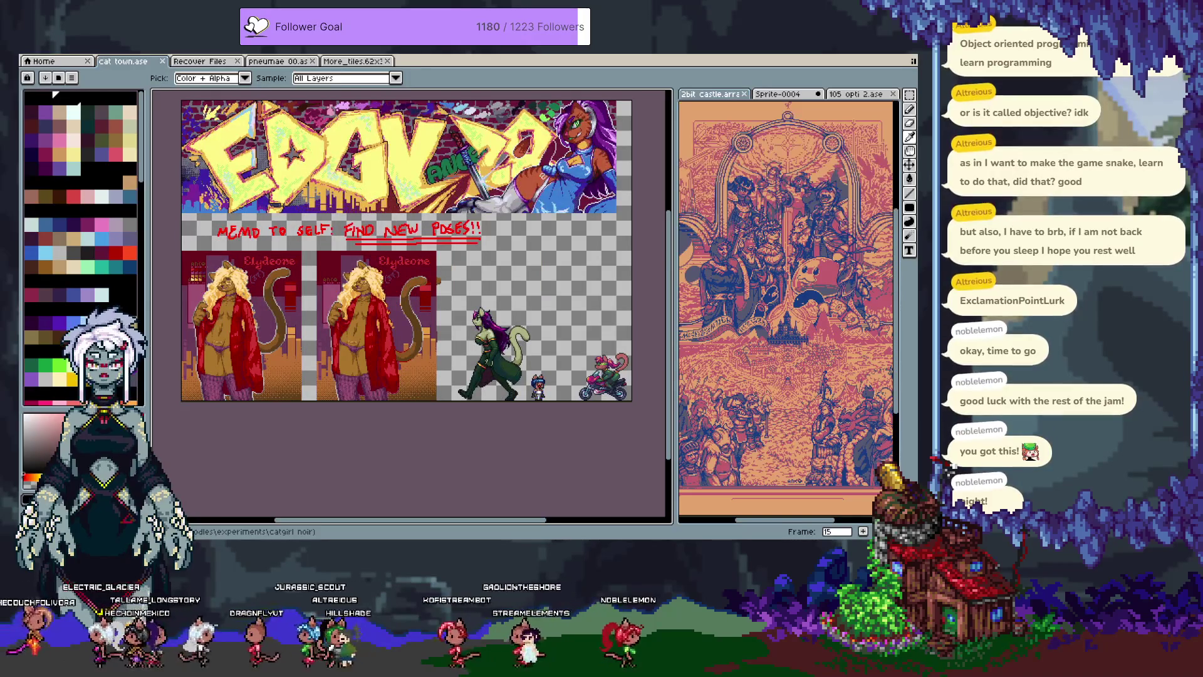
{"action": "key", "text": "Right"}
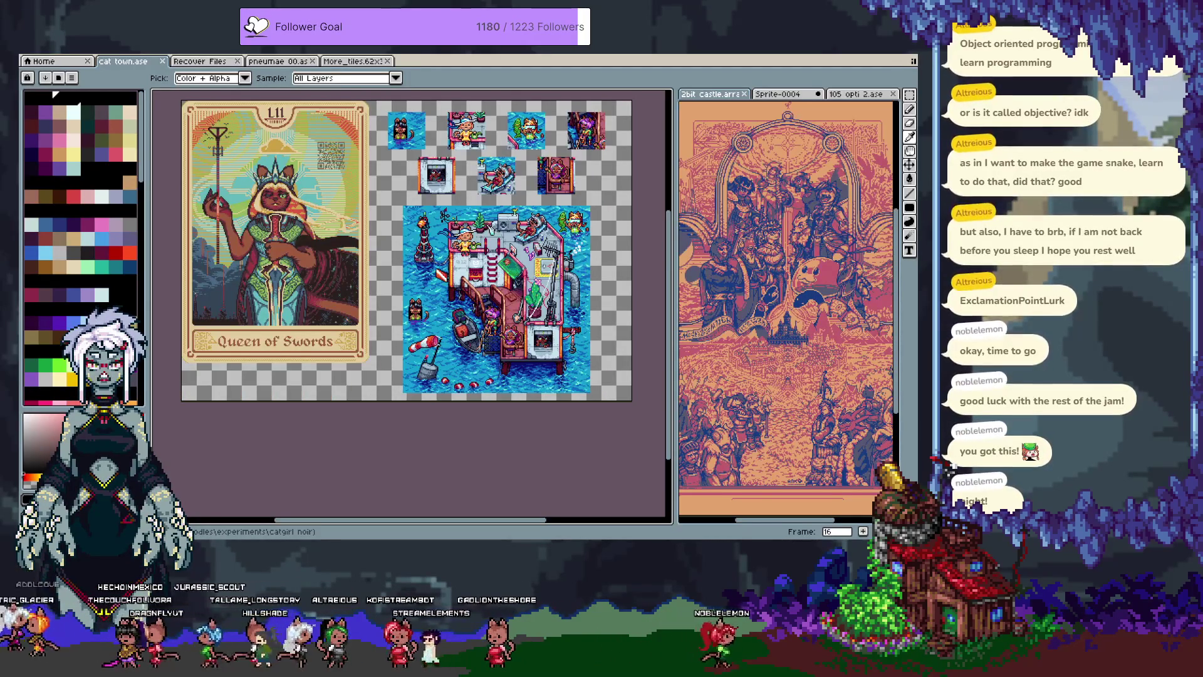
{"action": "key", "text": "Right"}
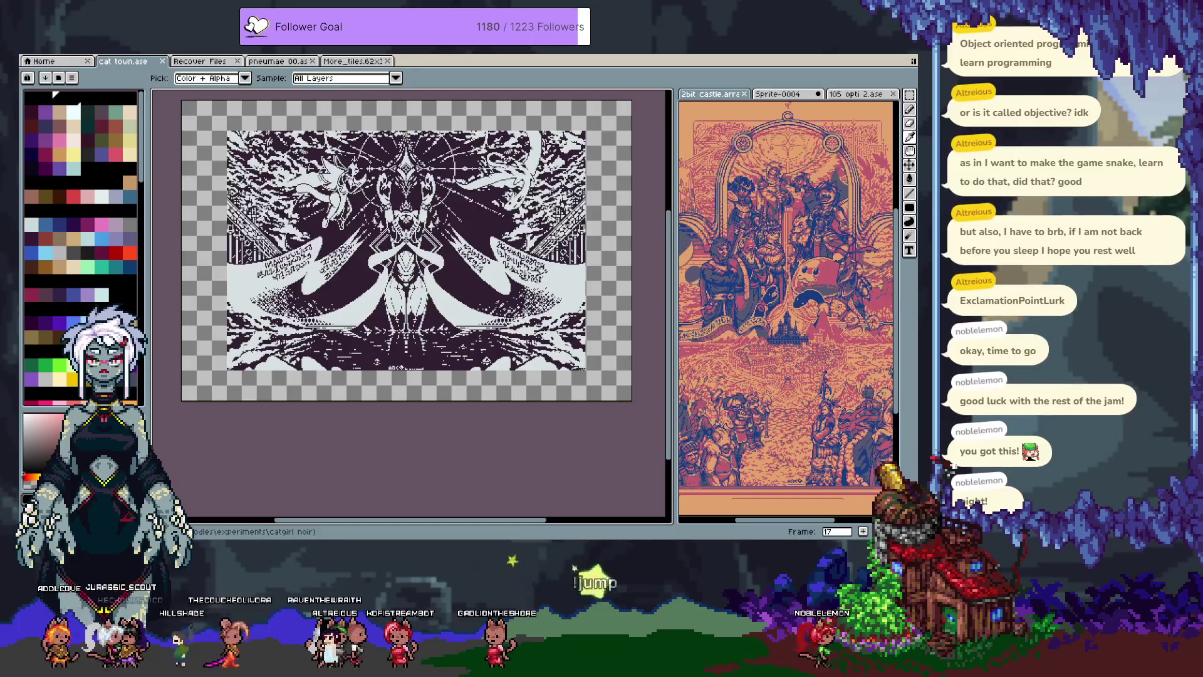
{"action": "key", "text": "Right"}
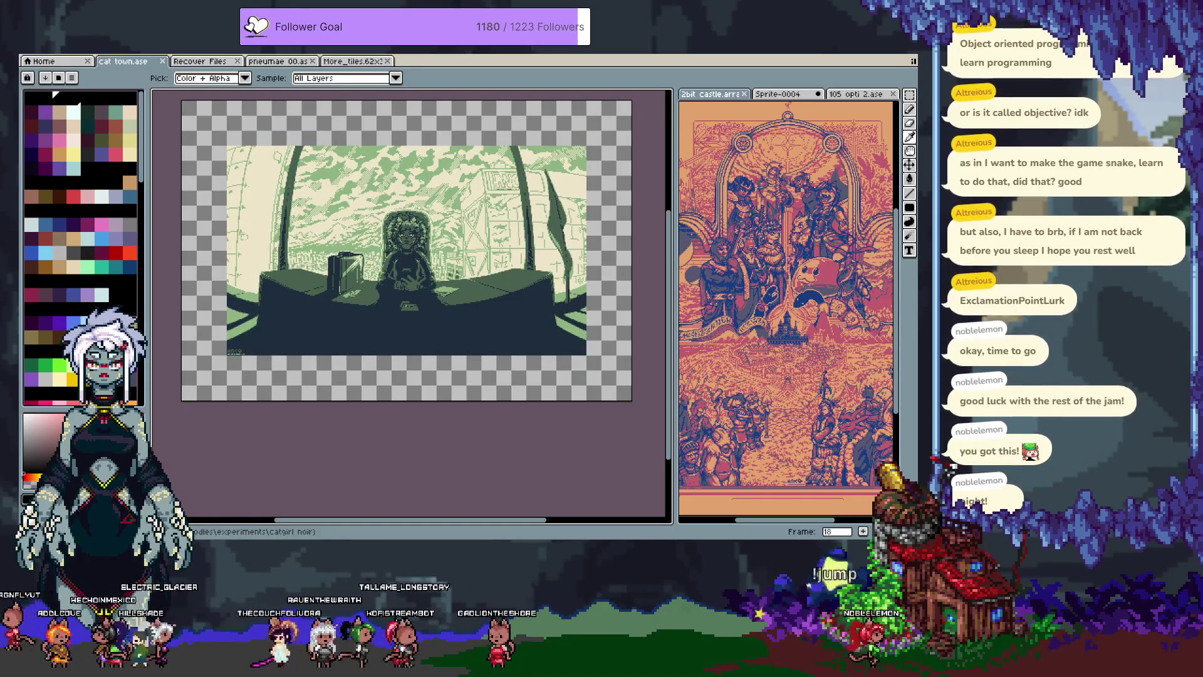
{"action": "key", "text": "Right"}
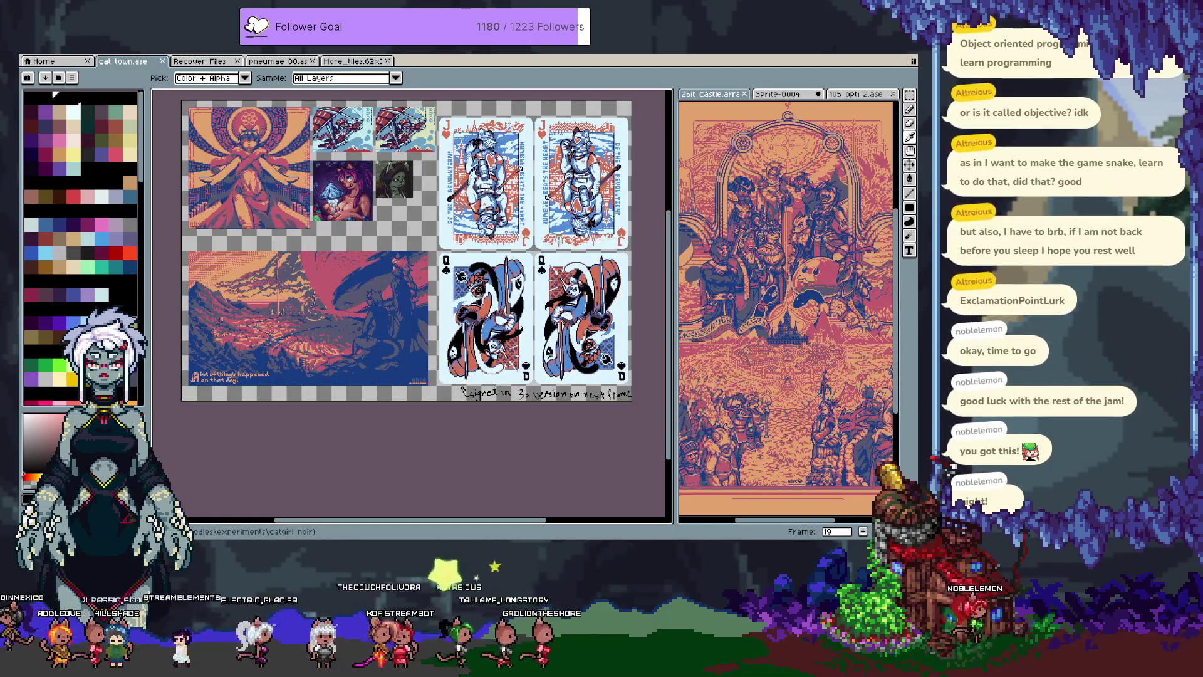
{"action": "key", "text": "Right"}
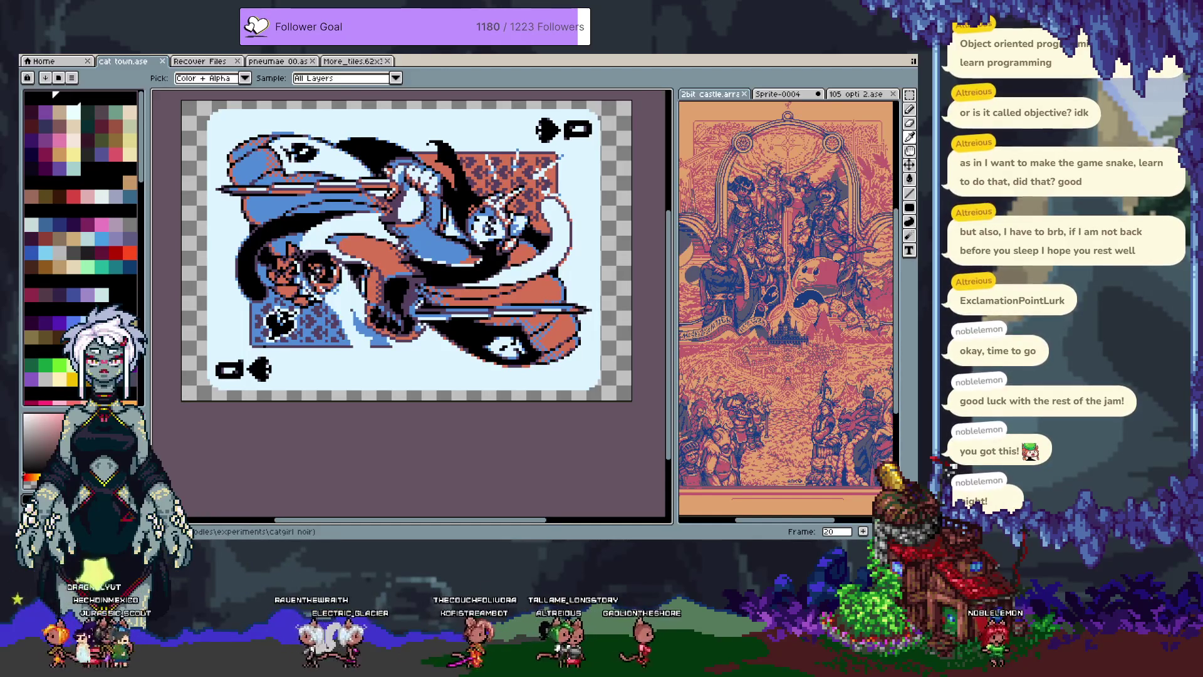
{"action": "key", "text": "Right"}
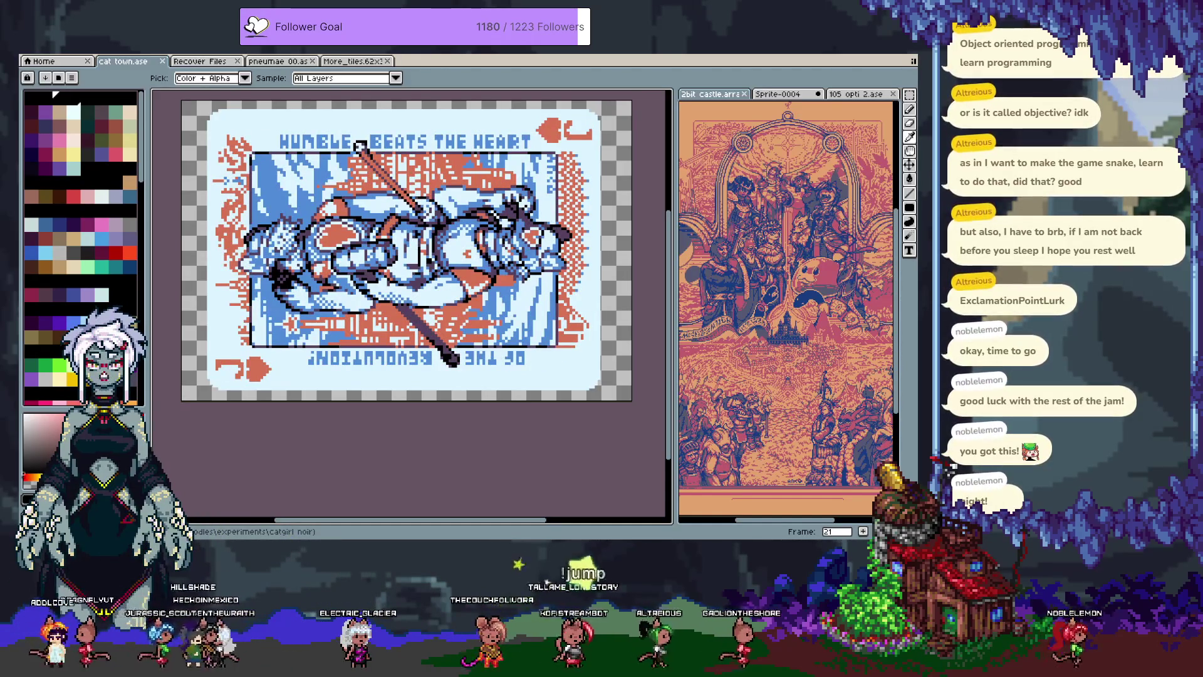
Page cat town from frame 22 to 43, through sprite sheets and character illustration collages.
{"action": "key", "text": "Right"}
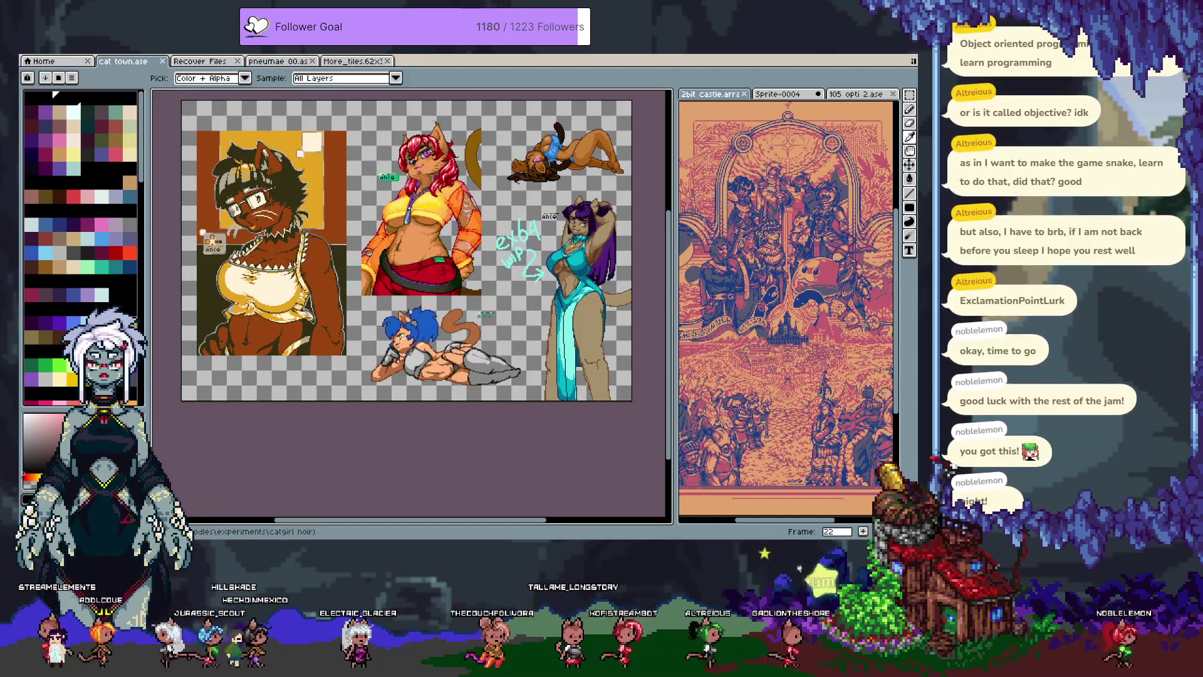
{"action": "key", "text": "Right"}
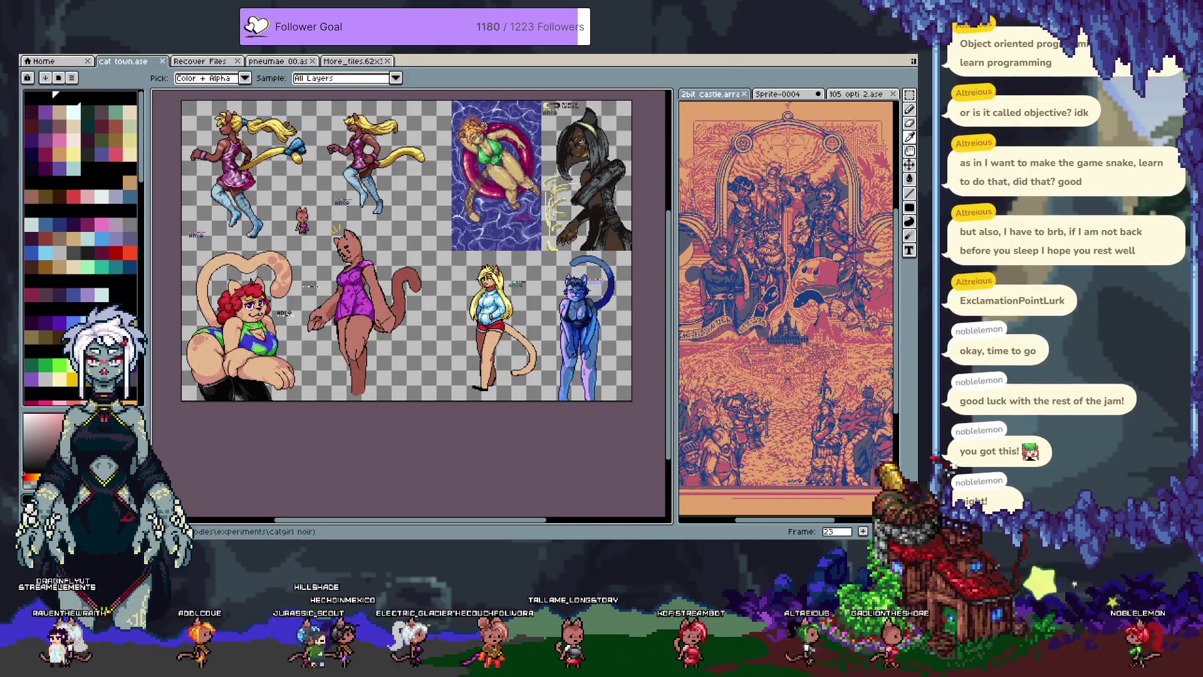
{"action": "key", "text": "Right"}
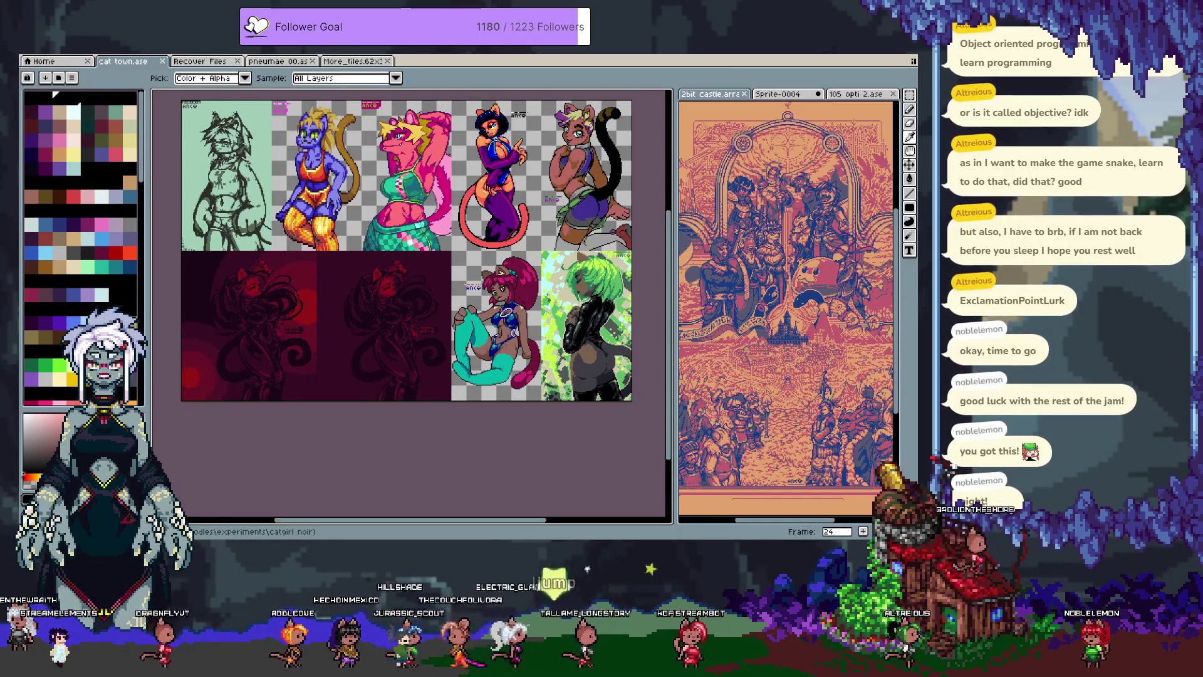
{"action": "key", "text": "Right"}
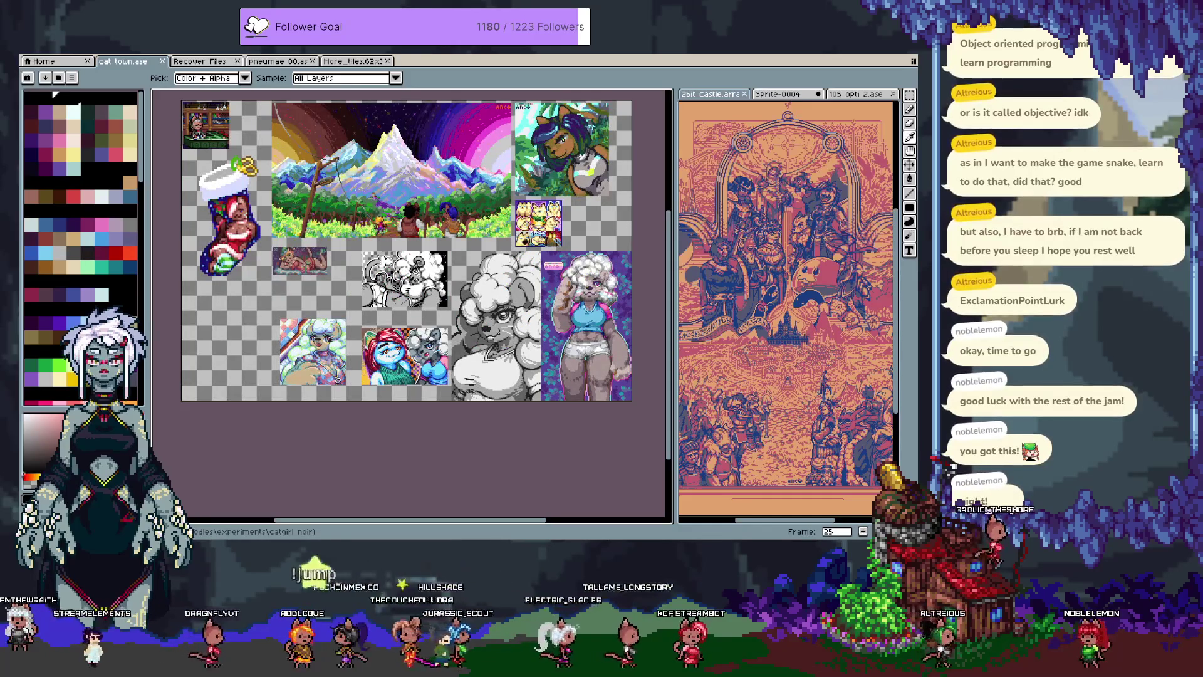
{"action": "key", "text": "Right"}
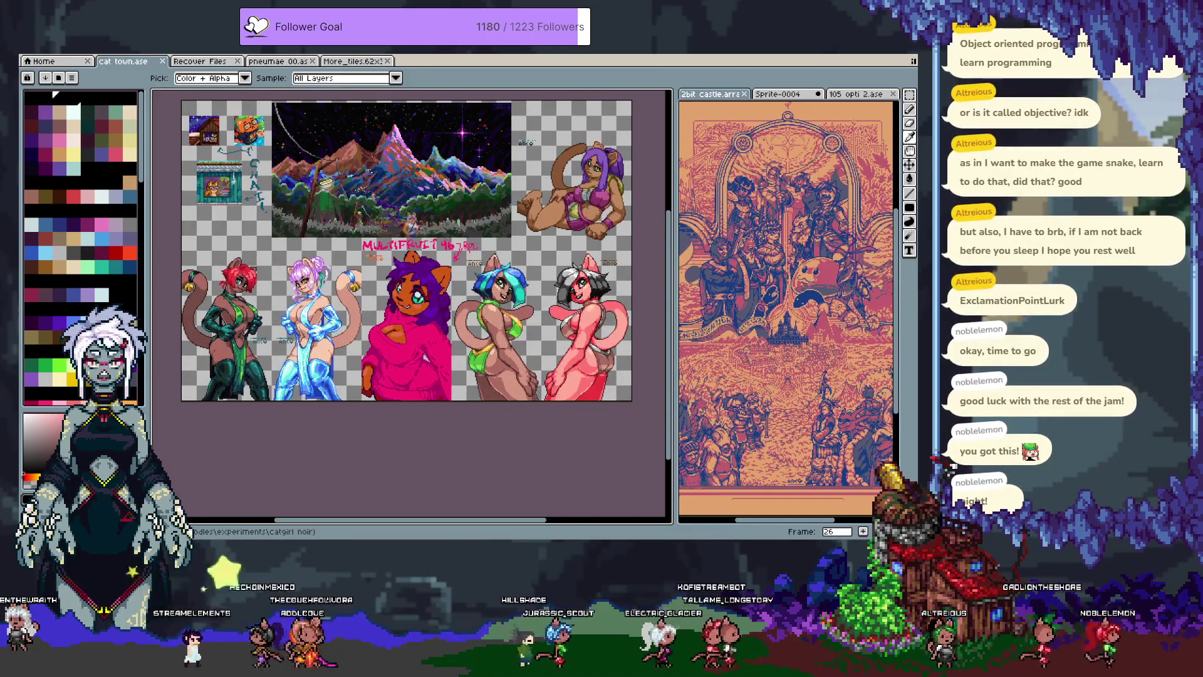
{"action": "key", "text": "Right"}
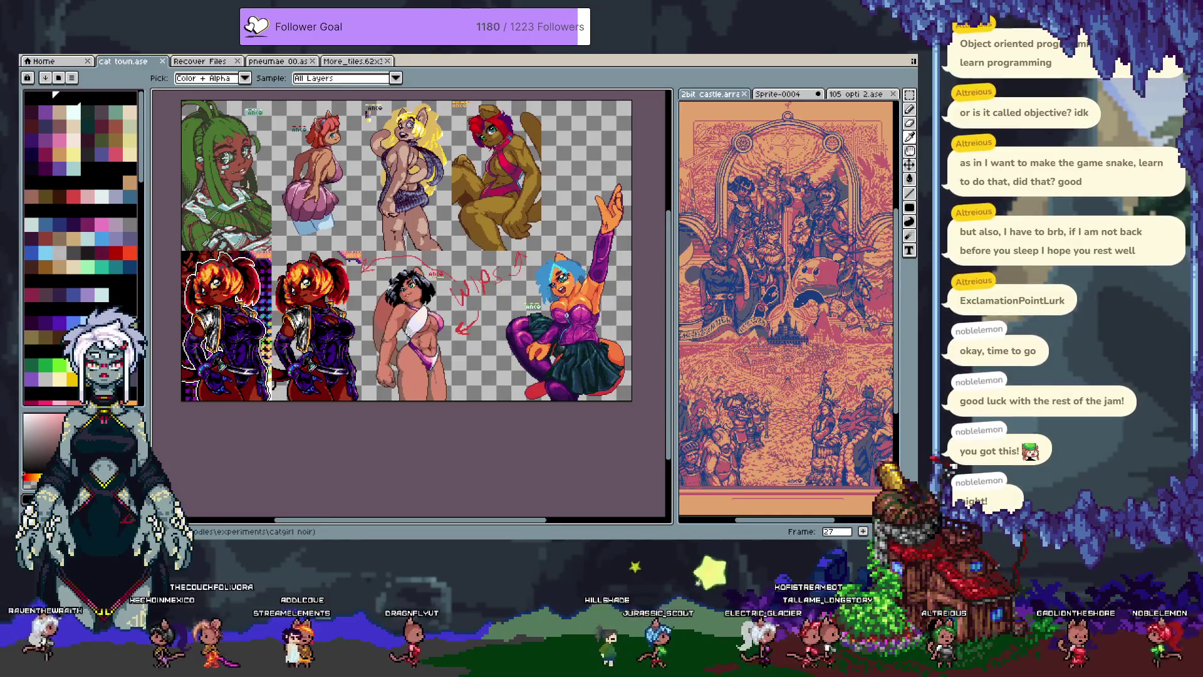
{"action": "key", "text": "Right"}
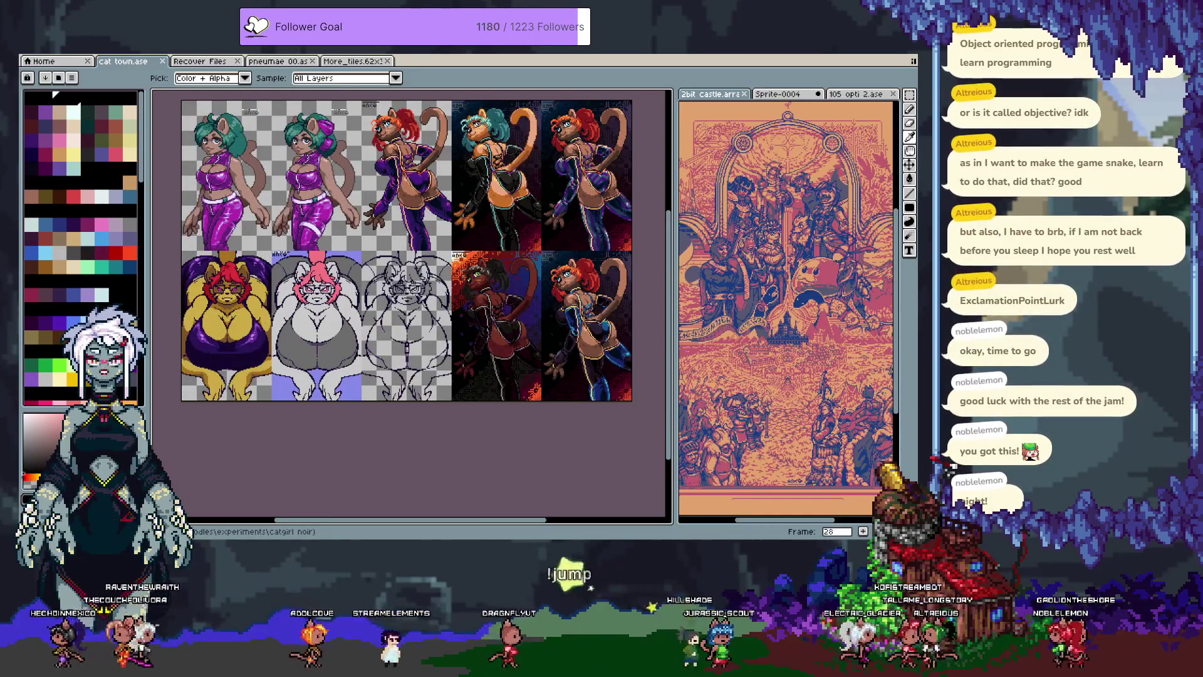
{"action": "key", "text": "Right"}
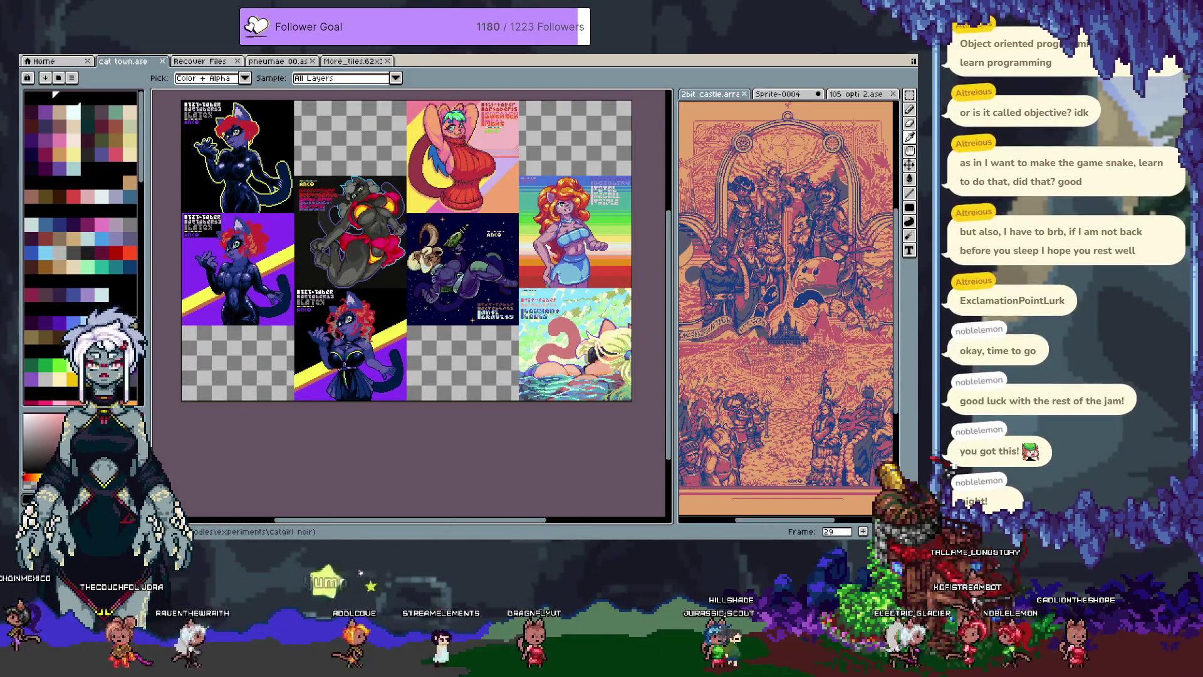
{"action": "key", "text": "Right"}
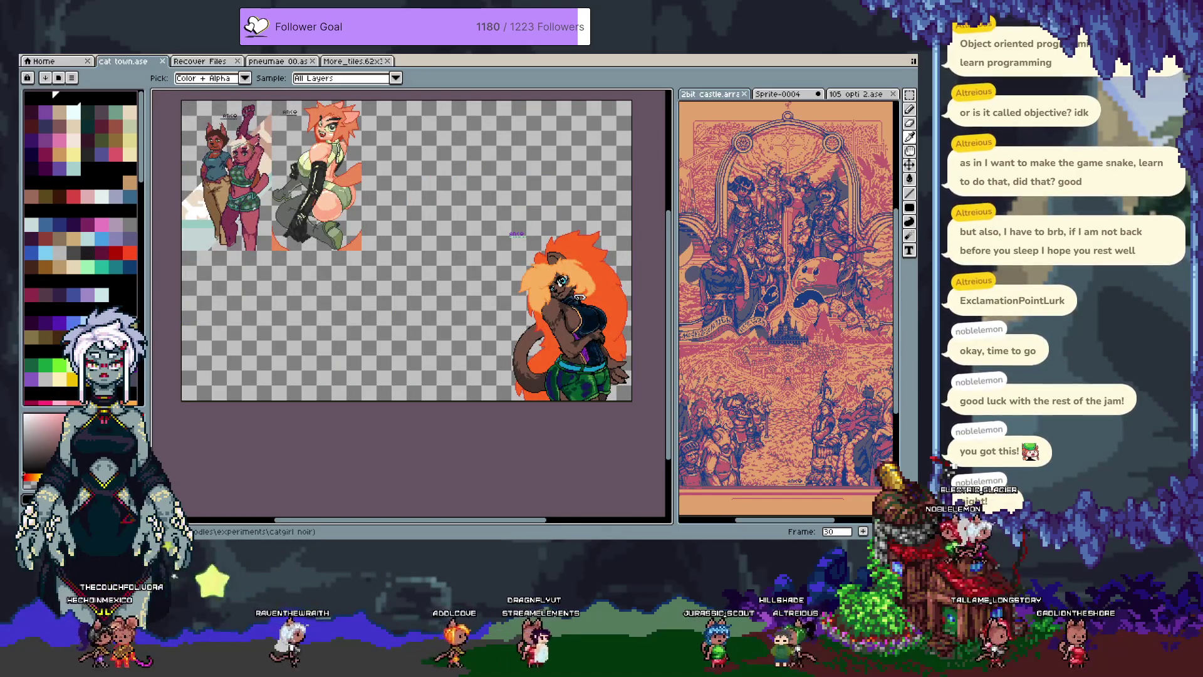
{"action": "key", "text": "Right"}
{"action": "key", "text": "Right"}
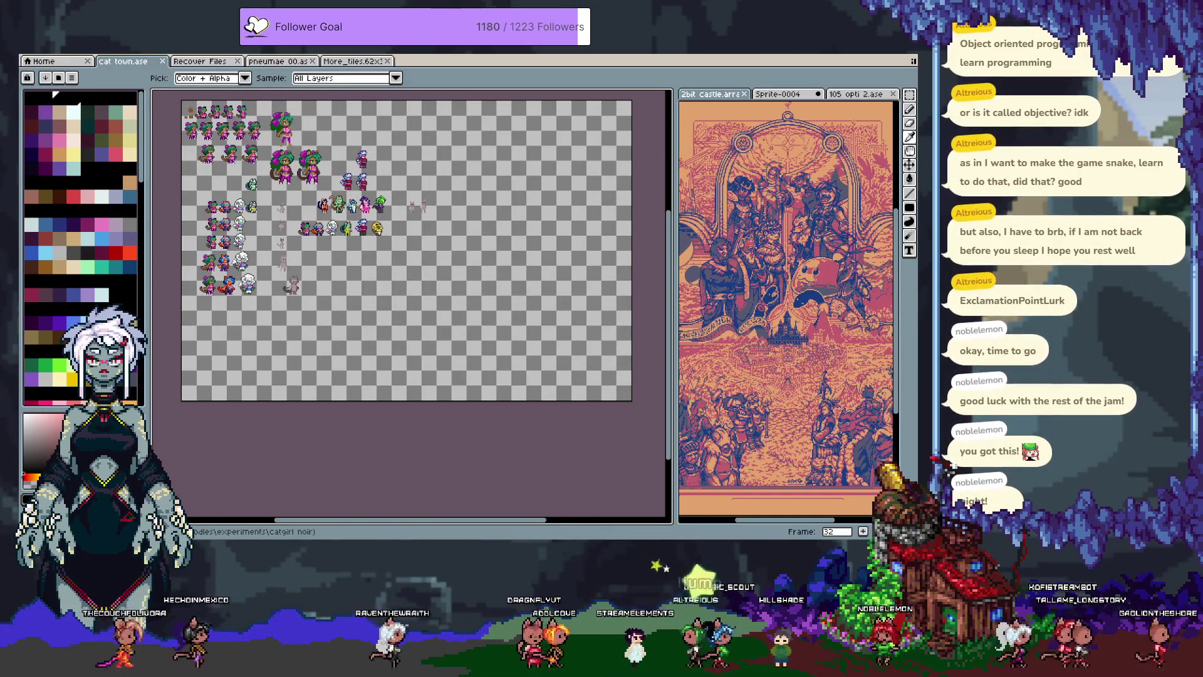
{"action": "key", "text": "Right"}
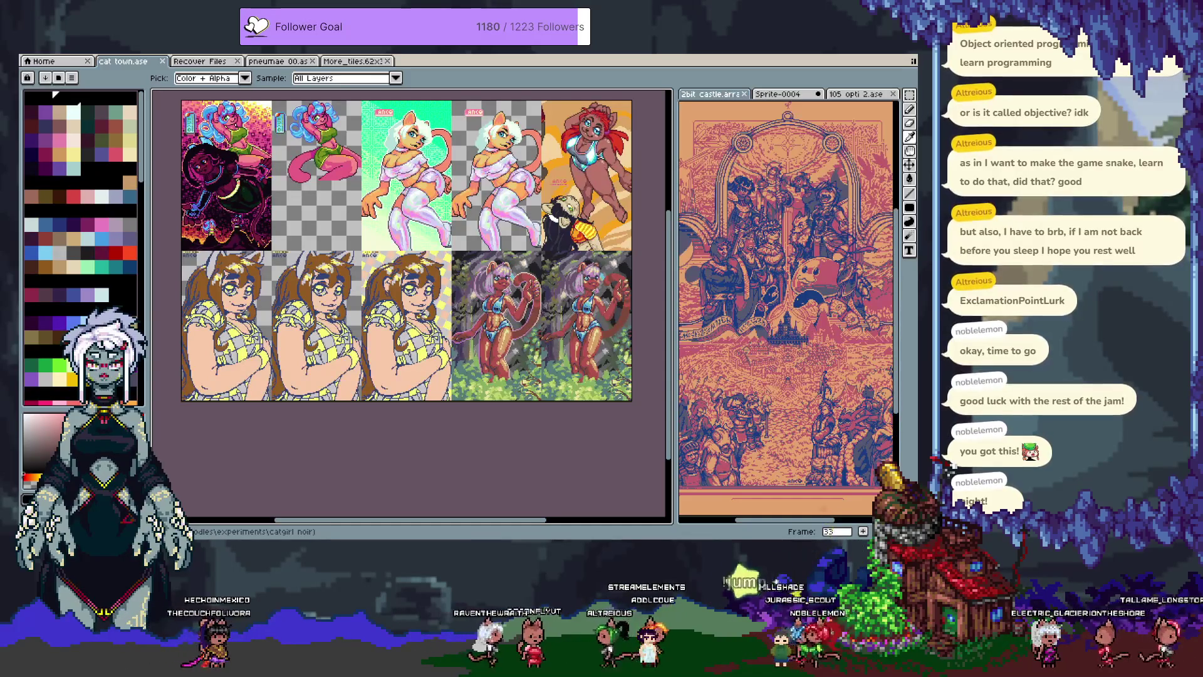
{"action": "key", "text": "Right"}
{"action": "key", "text": "Right"}
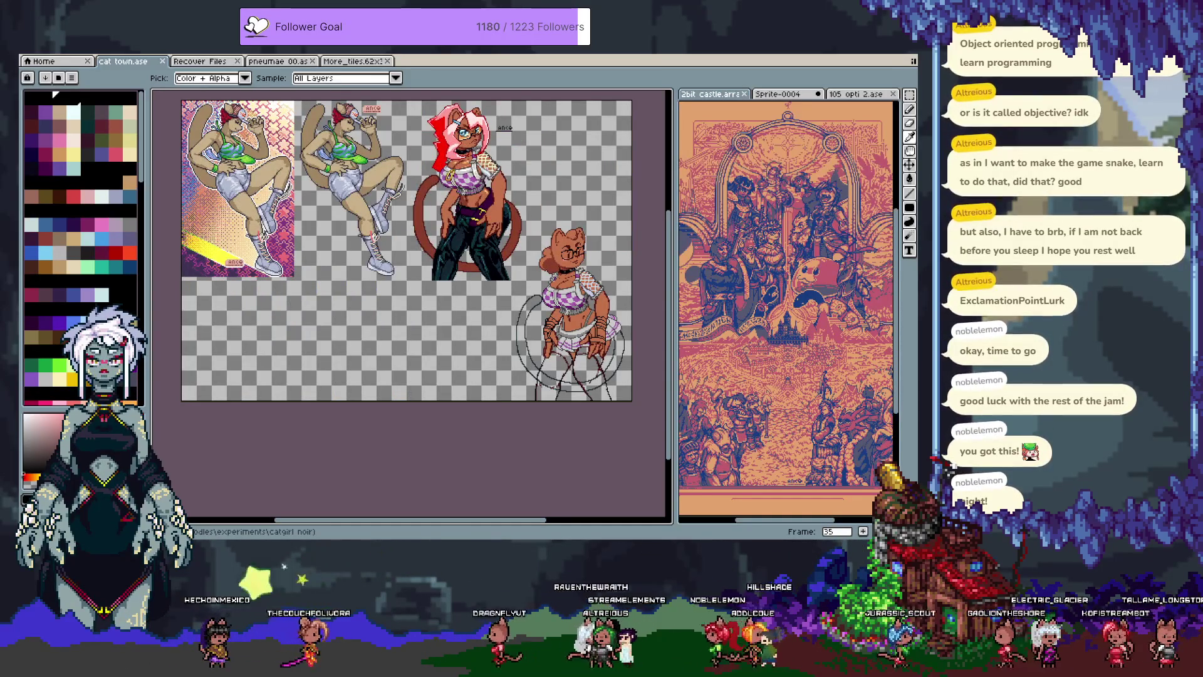
{"action": "key", "text": "Right"}
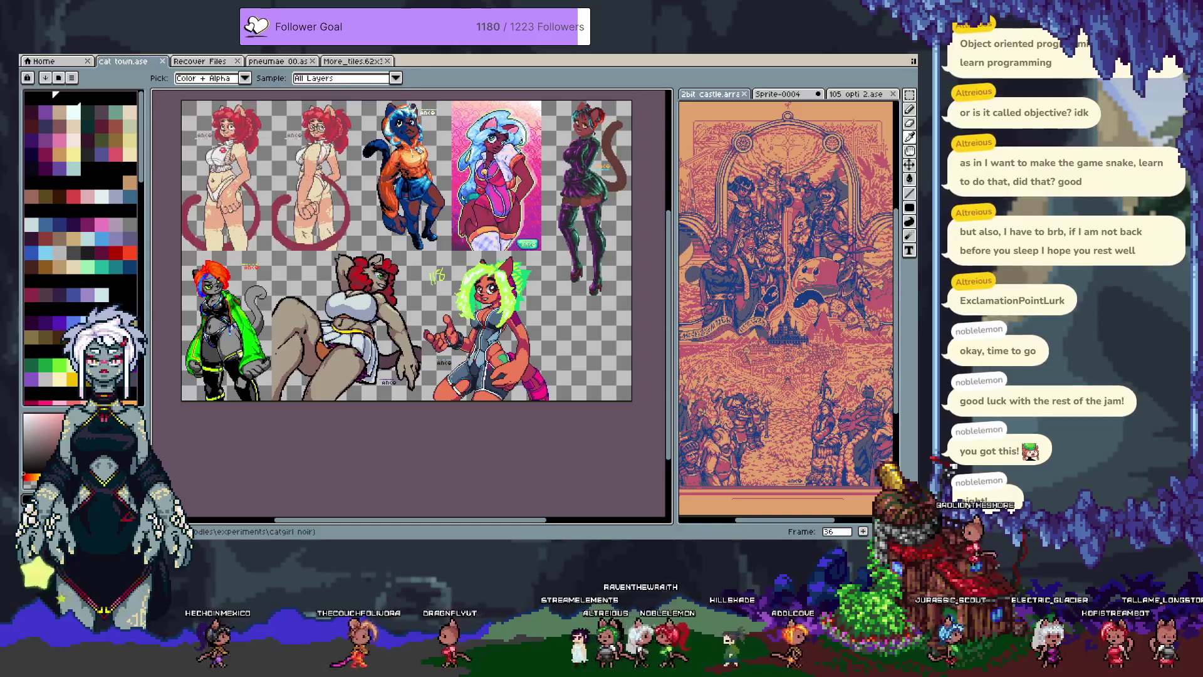
{"action": "key", "text": "Right"}
{"action": "key", "text": "Right"}
{"action": "key", "text": "Right"}
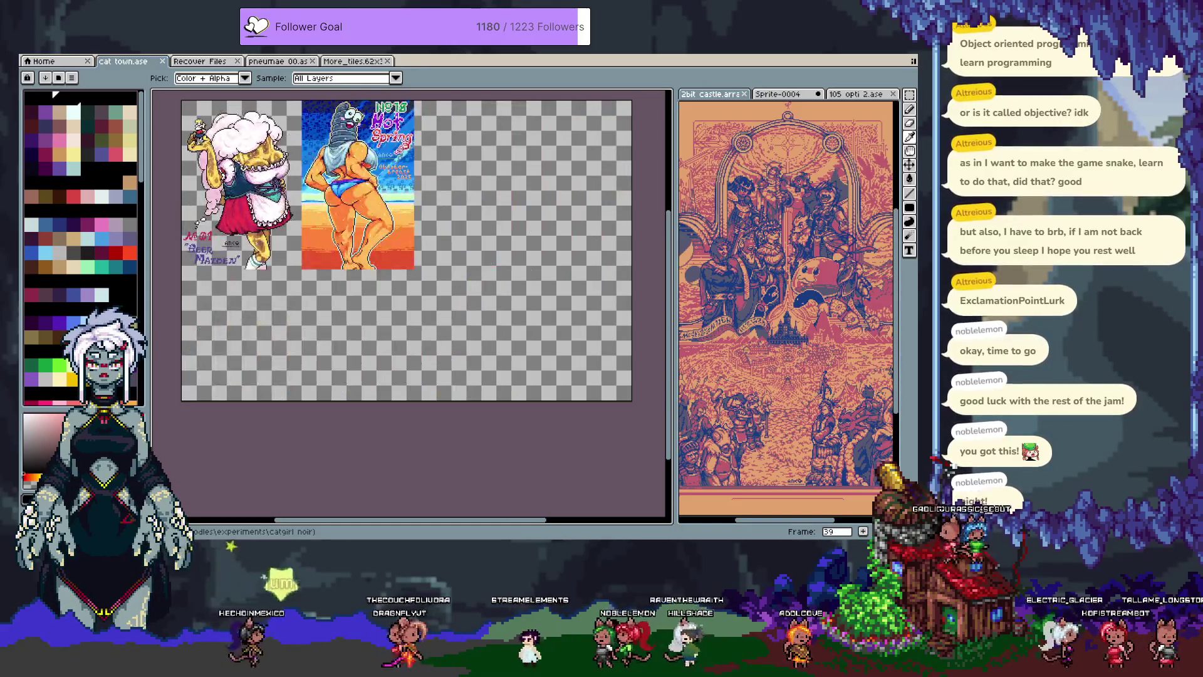
{"action": "key", "text": "Right"}
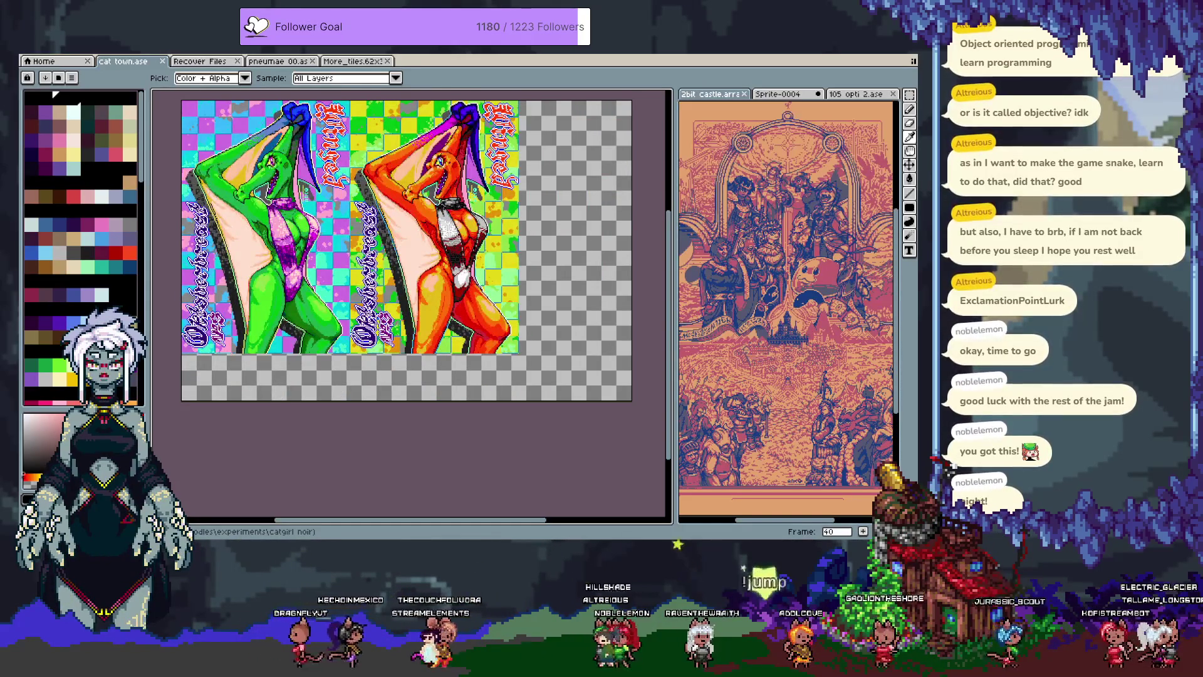
{"action": "key", "text": "Right"}
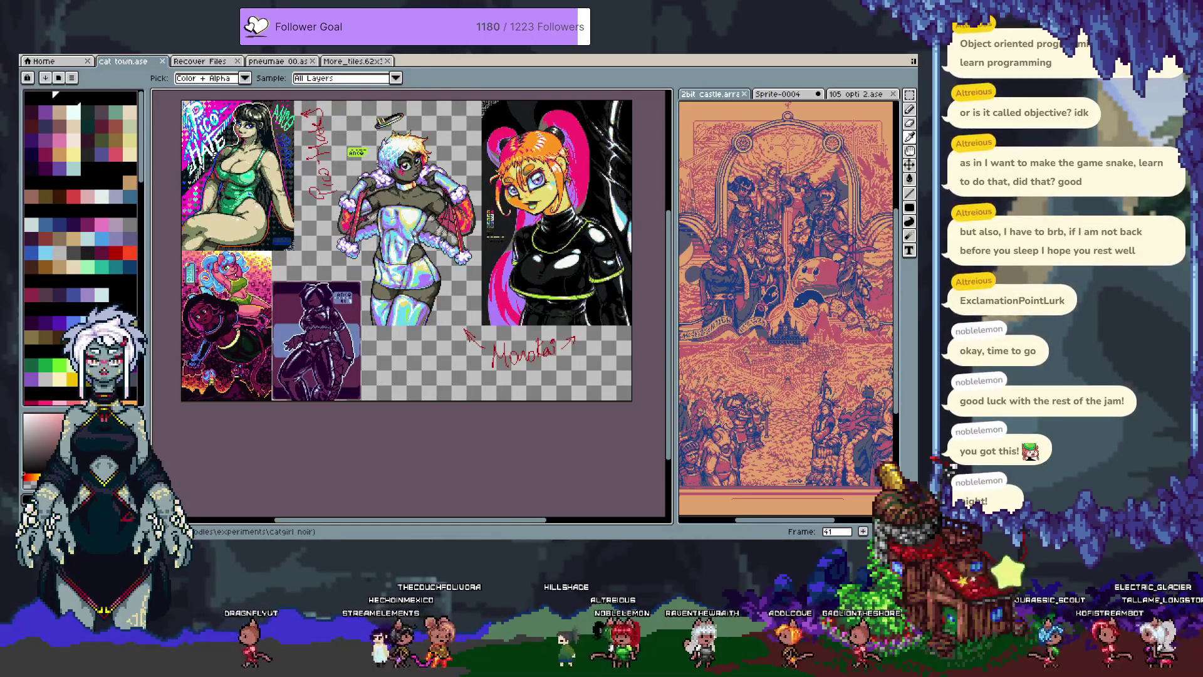
{"action": "key", "text": "Right"}
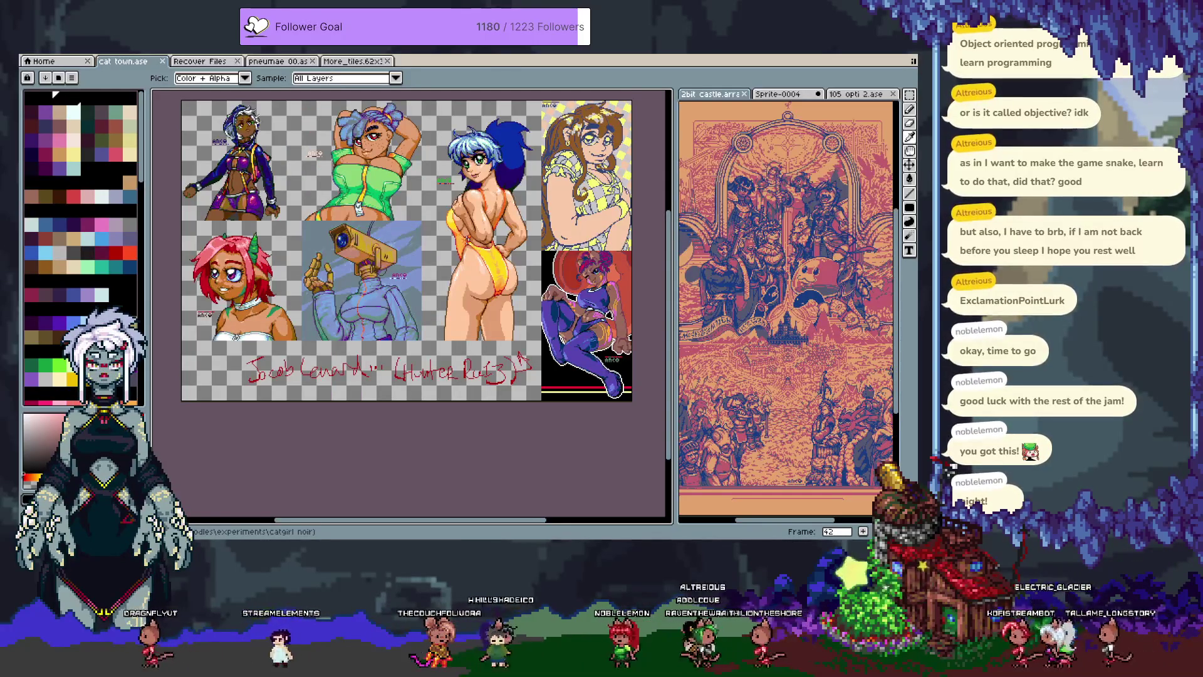
{"action": "key", "text": "Right"}
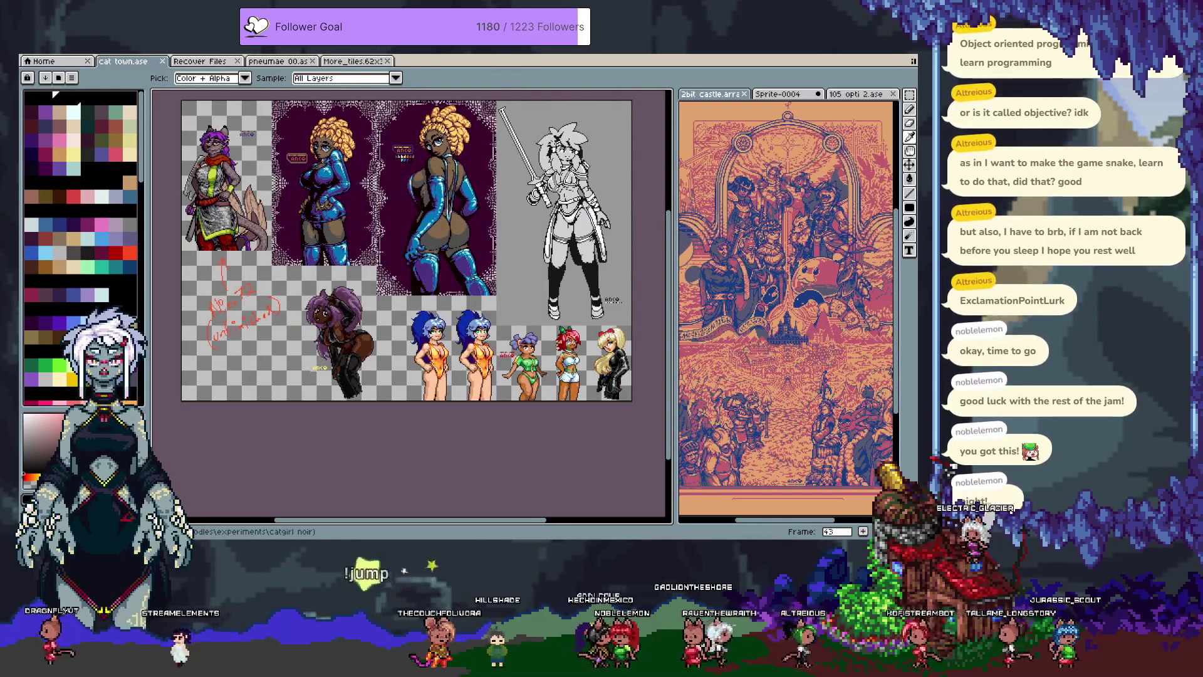
{"action": "key", "text": "Right"}
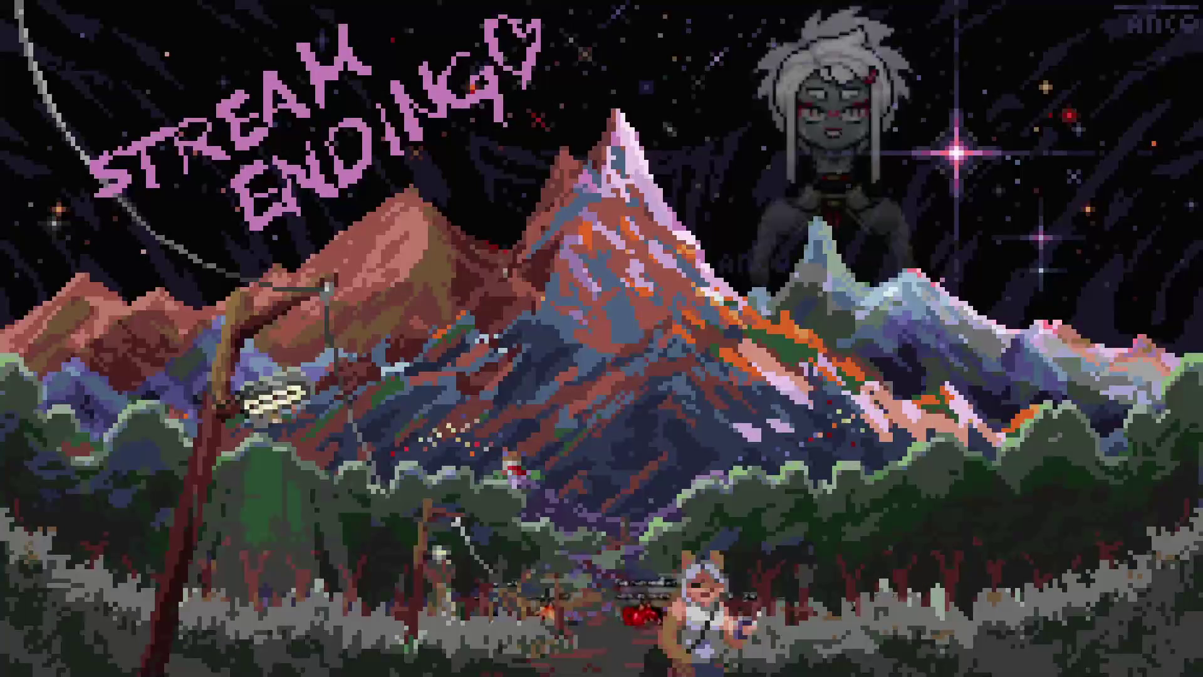